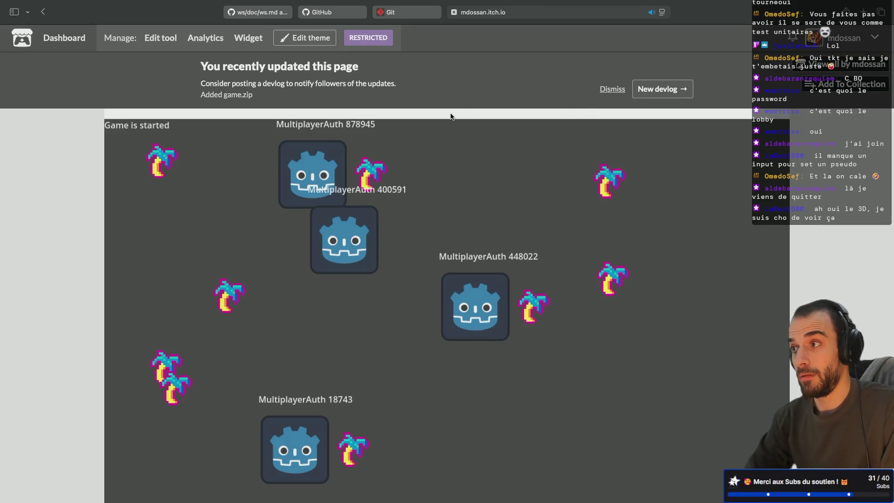
# - Close the itch.io and Git tabs in Safari and open a new kitty terminal window
pyautogui.click(454, 13)
pyautogui.click(414, 13)
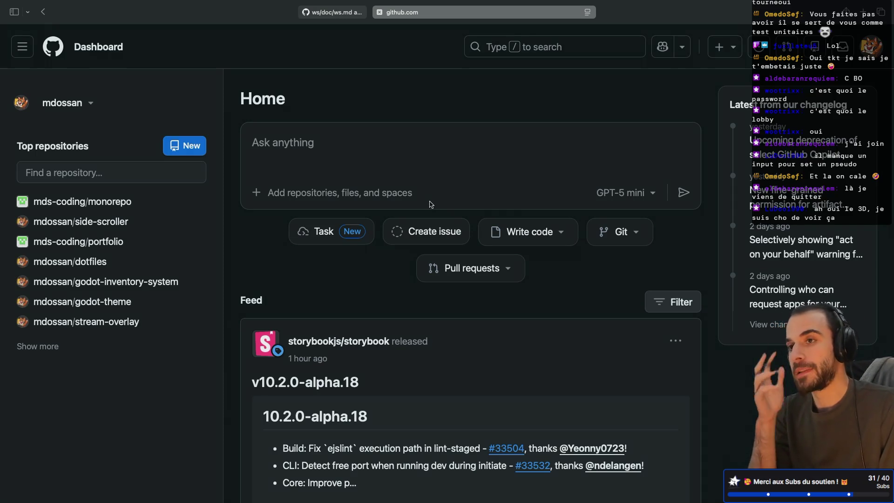
pyautogui.press('super+Return')
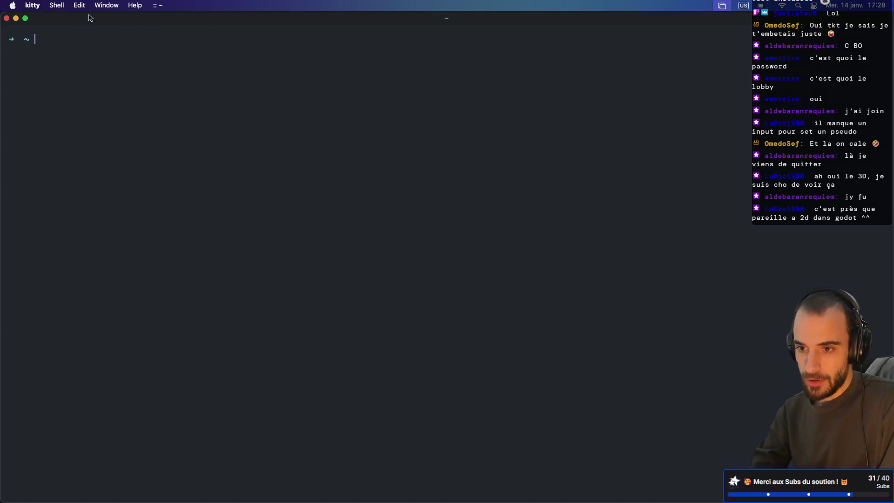
# - Make the kitty terminal fullscreen and switch to the Bureau desktop
pyautogui.click(25, 18)
pyautogui.hotkey('ctrl', 'Up')
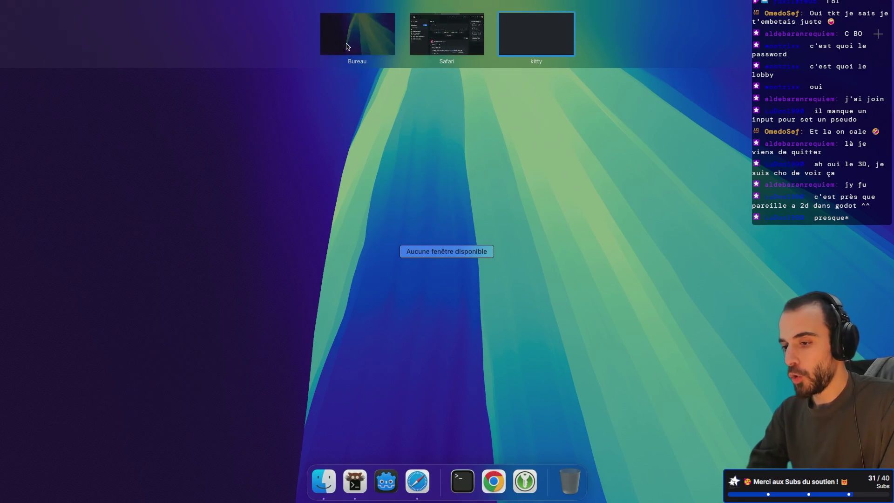
pyautogui.click(461, 201)
# - Launch Godot by searching 'godot' in Spotlight
pyautogui.press('super+space')
pyautogui.press('Escape')
pyautogui.press('super+space')
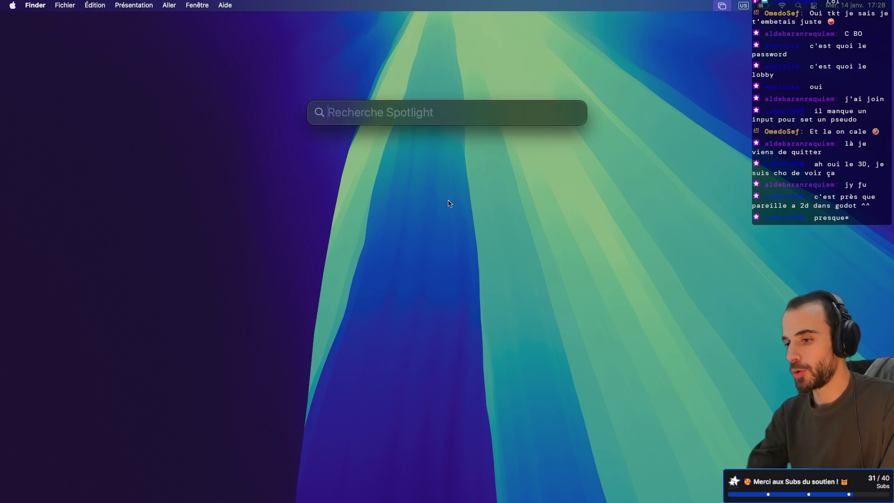
pyautogui.write('godot')
pyautogui.press('Return')
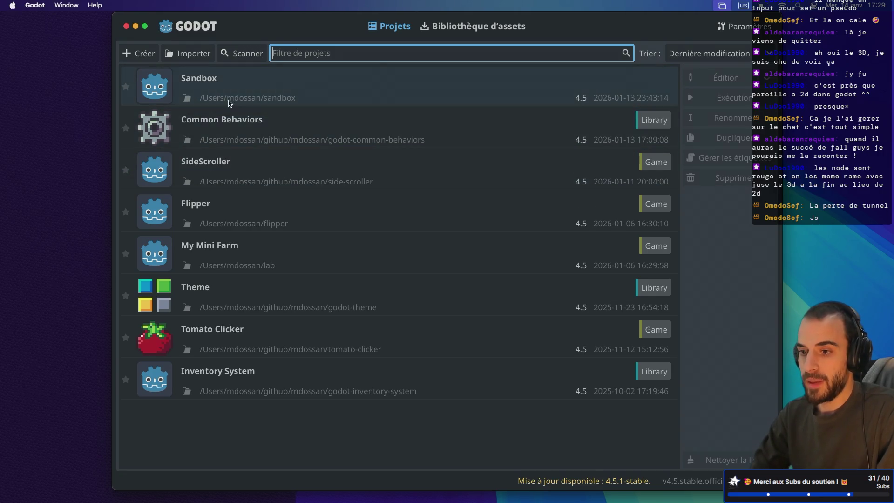
# - Open the Sandbox project, narrow the Scene dock and collapse the Behaviors node
pyautogui.click(281, 80)
pyautogui.doubleClick(281, 80)
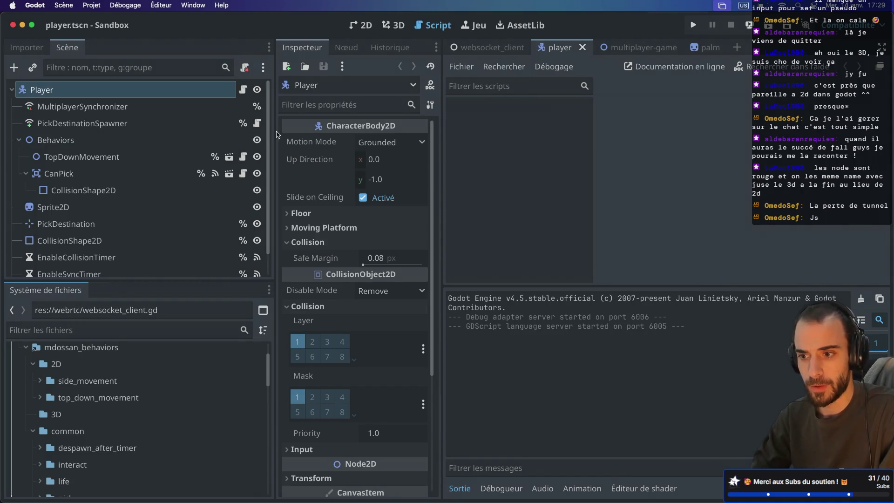
pyautogui.moveTo(276, 135); pyautogui.dragTo(218, 135)
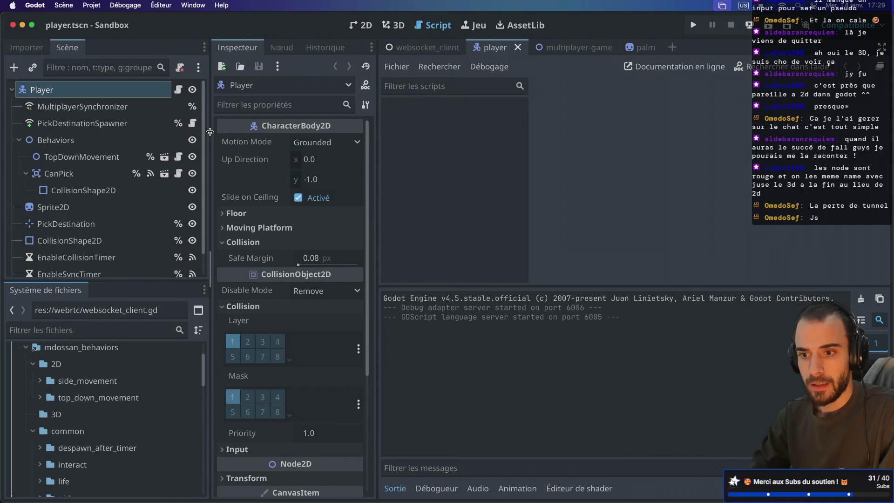
pyautogui.click(19, 140)
# - Close the multiplayer-game tab and all other open scenes
pyautogui.middleClick(575, 48)
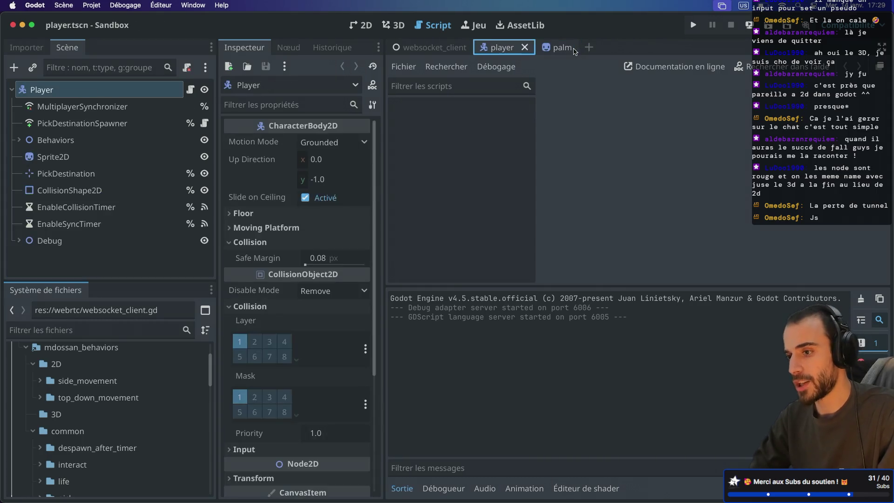
pyautogui.press('super+shift+w')
pyautogui.press('super+shift+w')
pyautogui.press('super+shift+w')
pyautogui.moveTo(138, 279); pyautogui.dragTo(138, 227)
pyautogui.scroll(3, 131, 321)
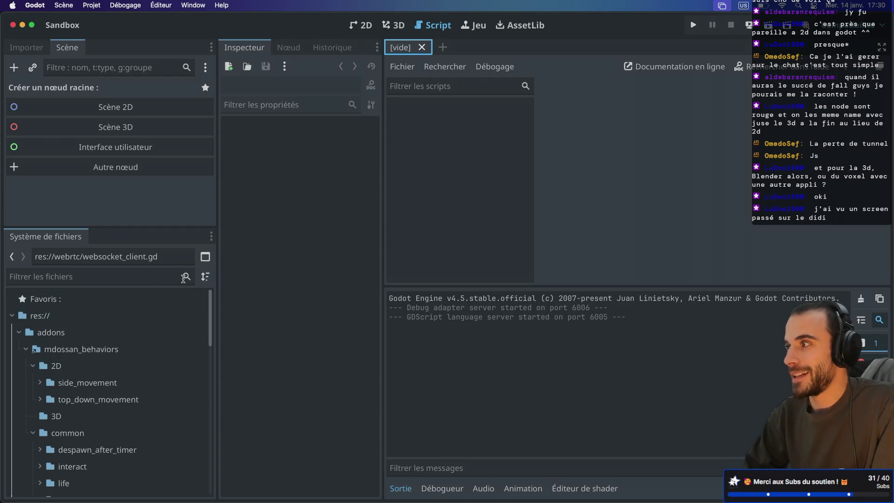
pyautogui.press('super+Tab')
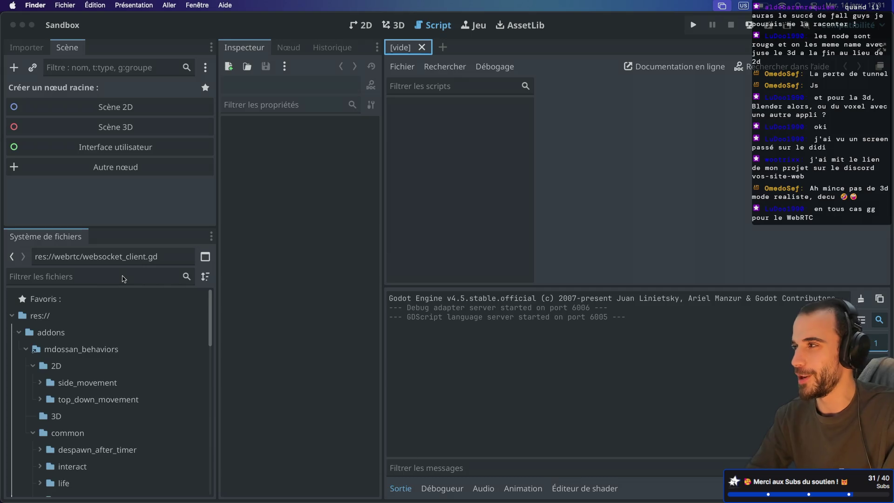
pyautogui.click(119, 227)
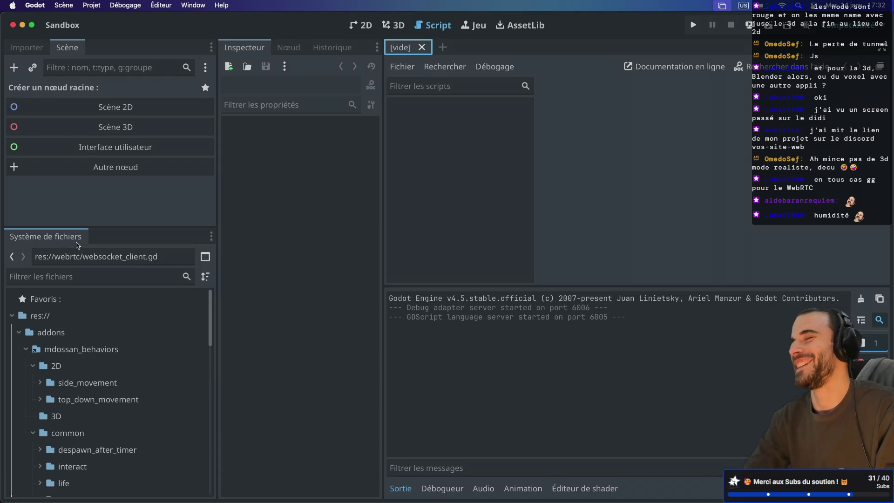
# - Collapse the mdossan_behaviors and addons folders in the FileSystem dock
pyautogui.click(24, 350)
pyautogui.click(18, 332)
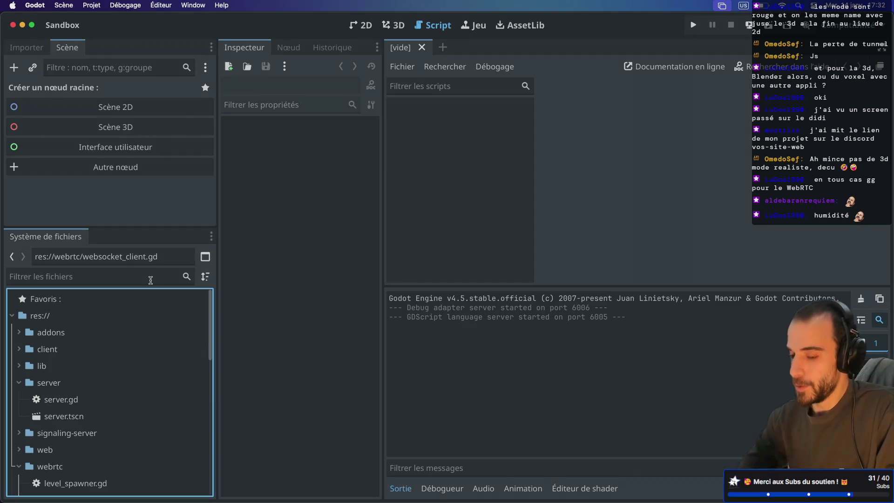
pyautogui.doubleClick(101, 332)
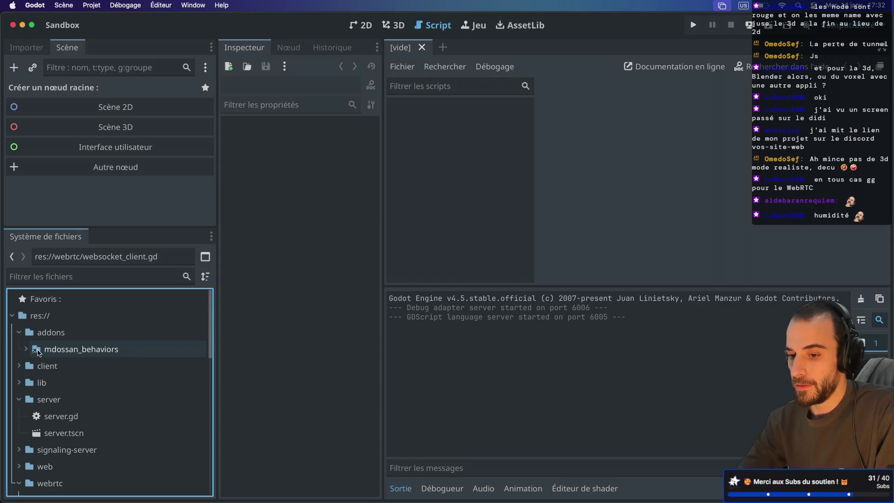
# - Search the AssetLib for 'mdossan'
pyautogui.click(520, 25)
pyautogui.write('mdossan')
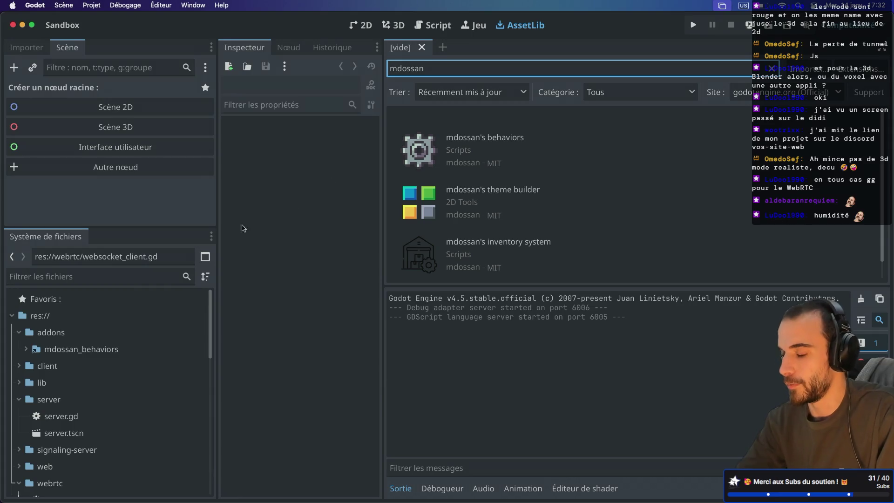
pyautogui.scroll(-1, 39, 372)
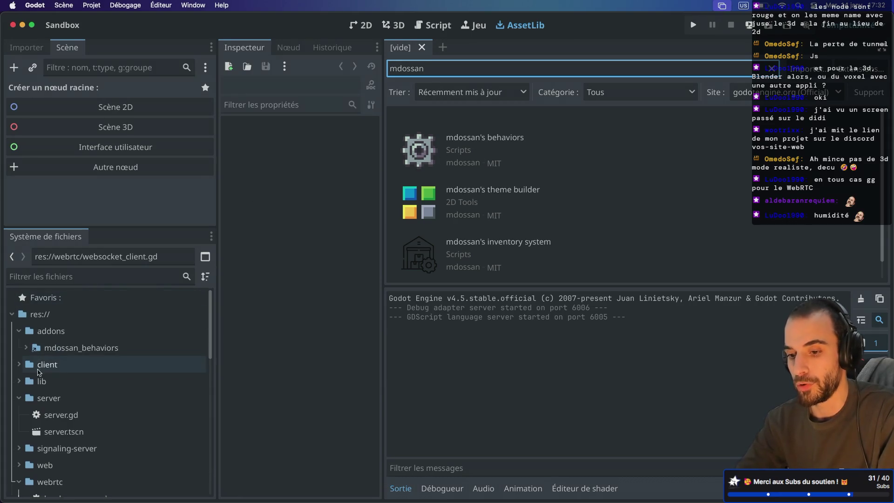
# - Collapse the server and webrtc folders and bring up the res:// context menu
pyautogui.click(19, 365)
pyautogui.click(19, 415)
pyautogui.scroll(2, 37, 364)
pyautogui.scroll(-2, 43, 345)
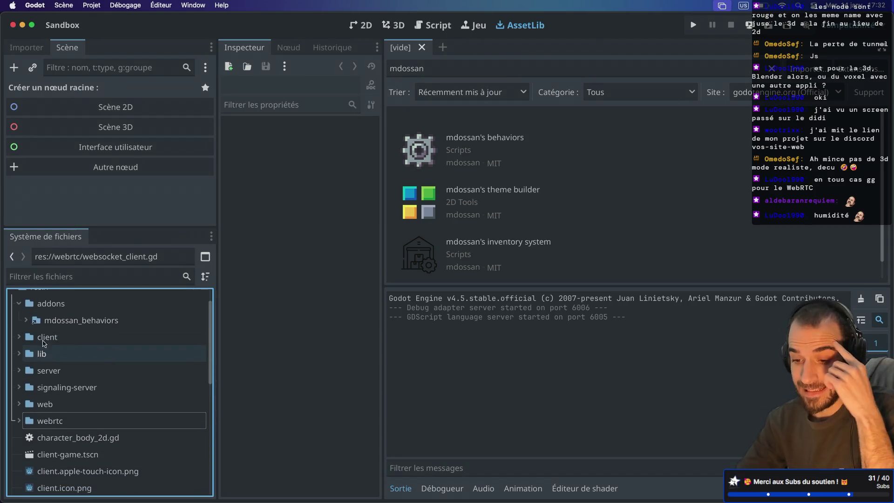
pyautogui.scroll(-2, 56, 367)
pyautogui.scroll(4, 85, 343)
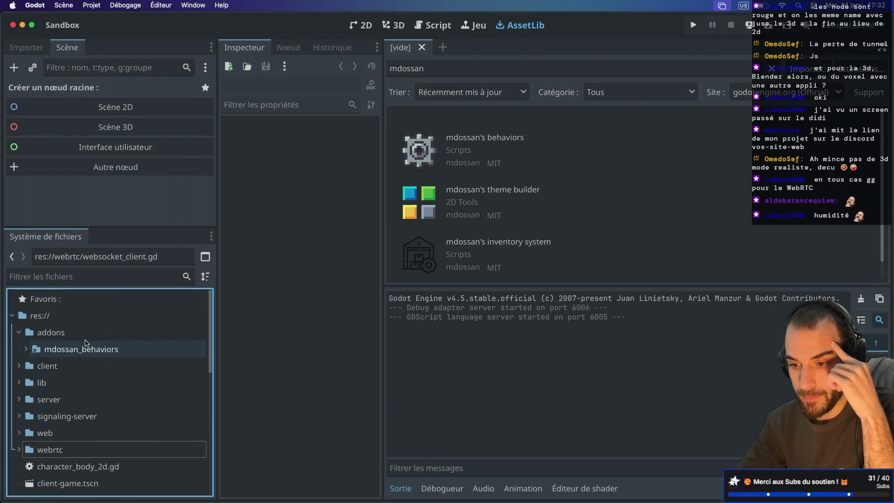
pyautogui.click(101, 317)
pyautogui.rightClick(102, 319)
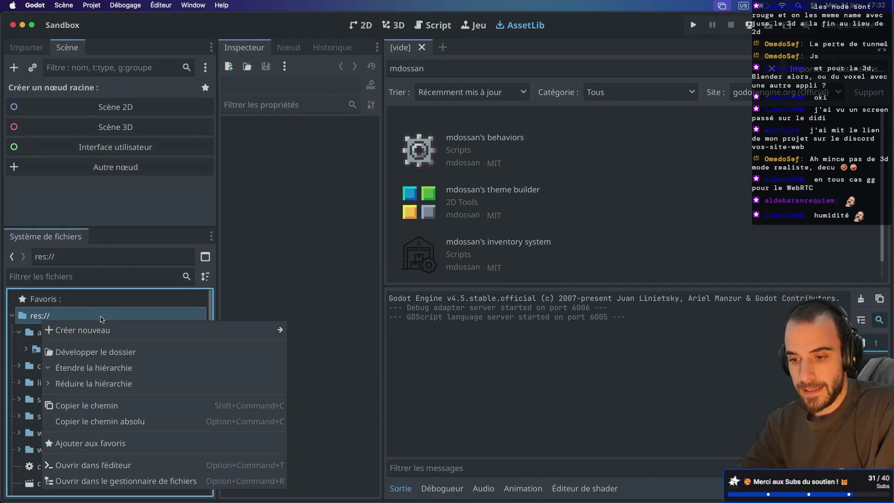
# - Create a new folder named 3d_test under res://
pyautogui.moveTo(102, 329)
pyautogui.click(304, 331)
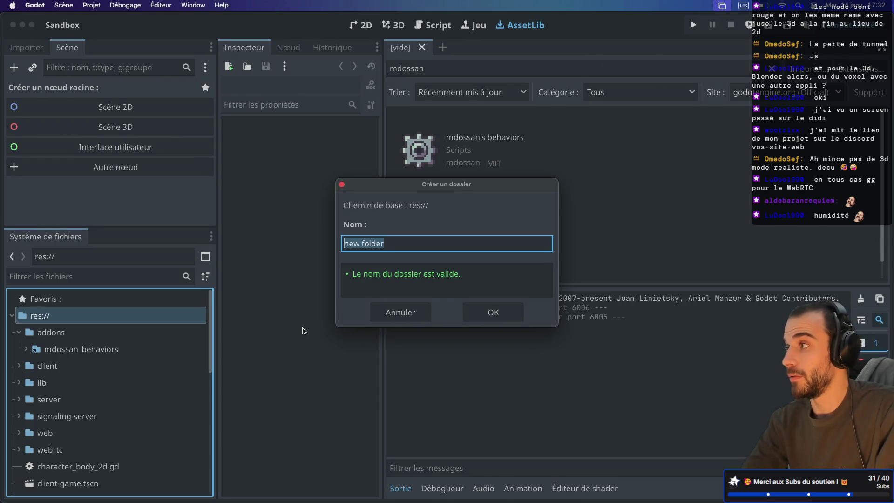
pyautogui.write('3d_test')
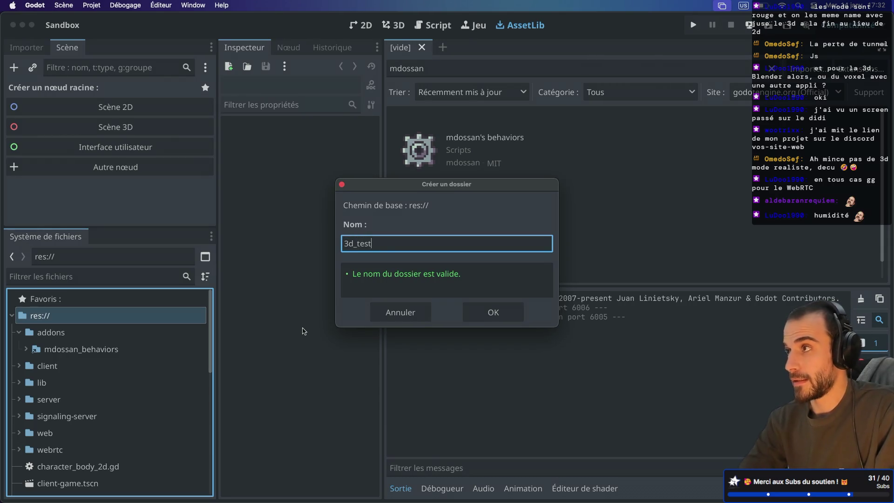
pyautogui.click(497, 316)
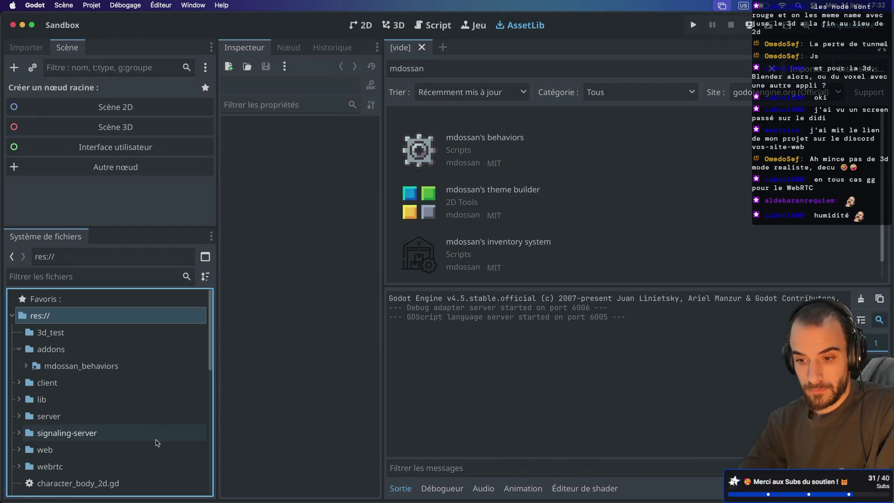
pyautogui.click(64, 333)
# - Open the Create New Node dialog, search '3d', then cancel without adding a node
pyautogui.hotkey('ctrl', 'a')
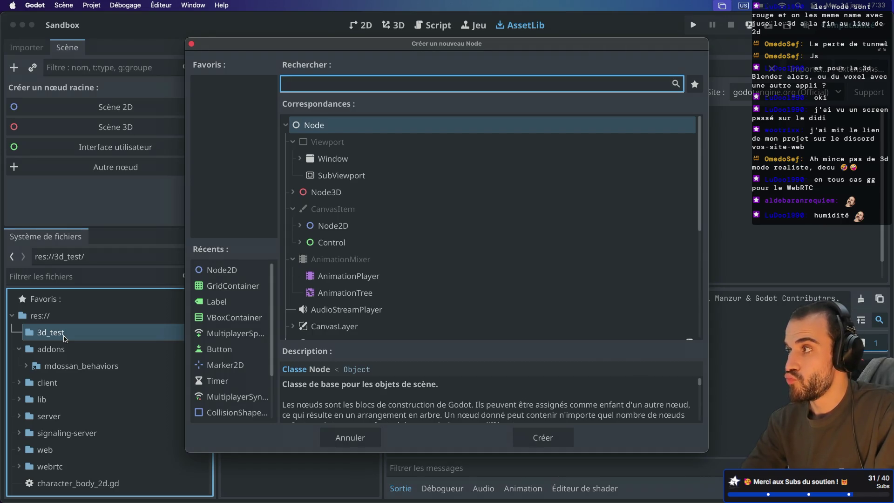
pyautogui.write('3d')
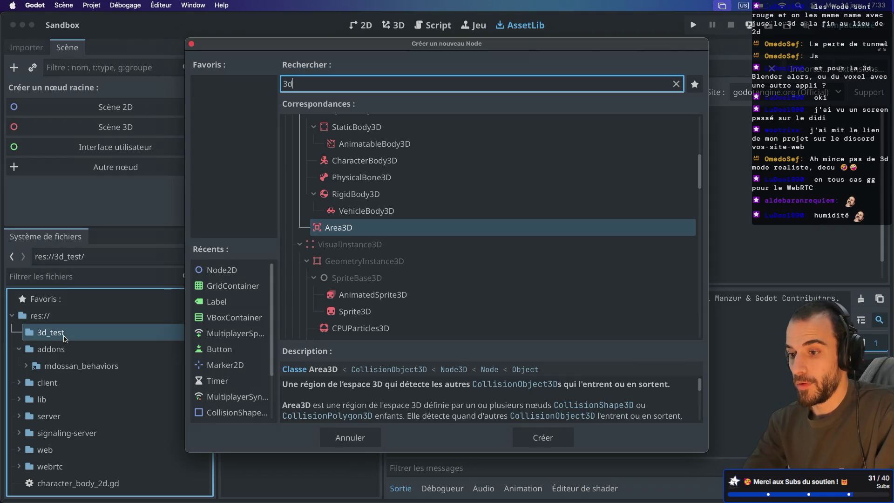
pyautogui.press('BackSpace')
pyautogui.press('BackSpace')
pyautogui.press('Escape')
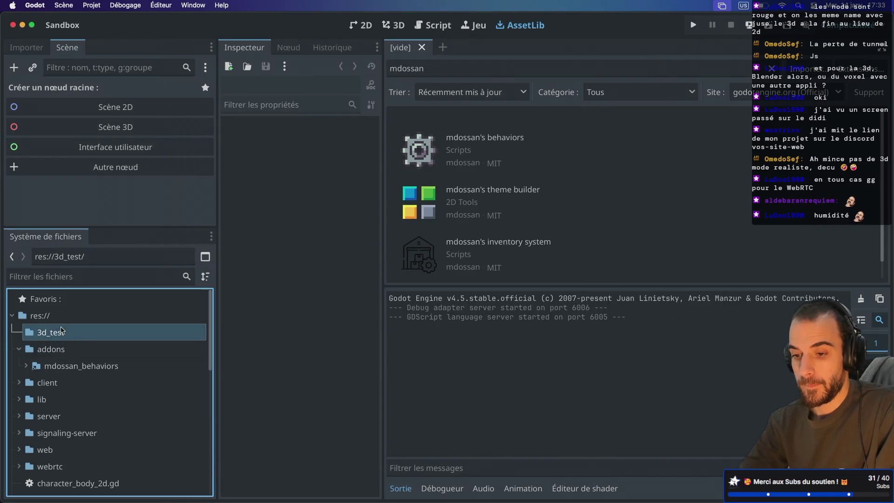
pyautogui.rightClick(61, 334)
# - Create the 3D scene sandbox_3d in the 3d_test folder and view it in the 3D workspace
pyautogui.moveTo(279, 264)
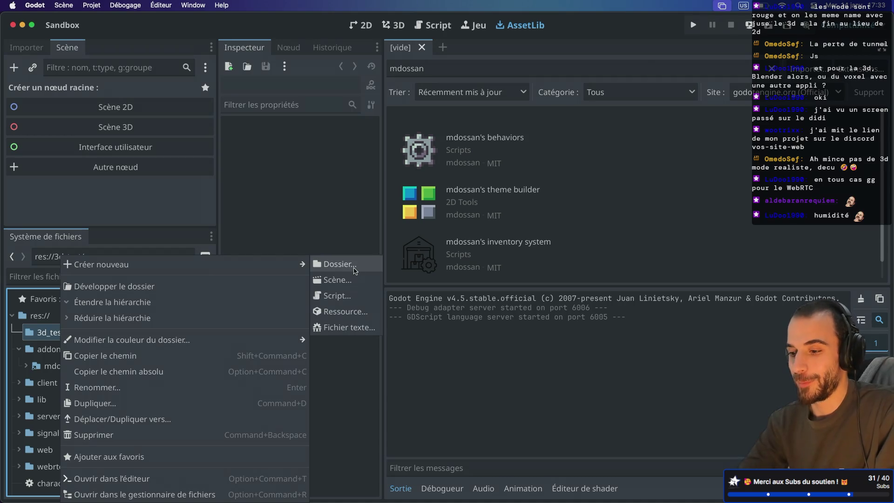
pyautogui.click(347, 282)
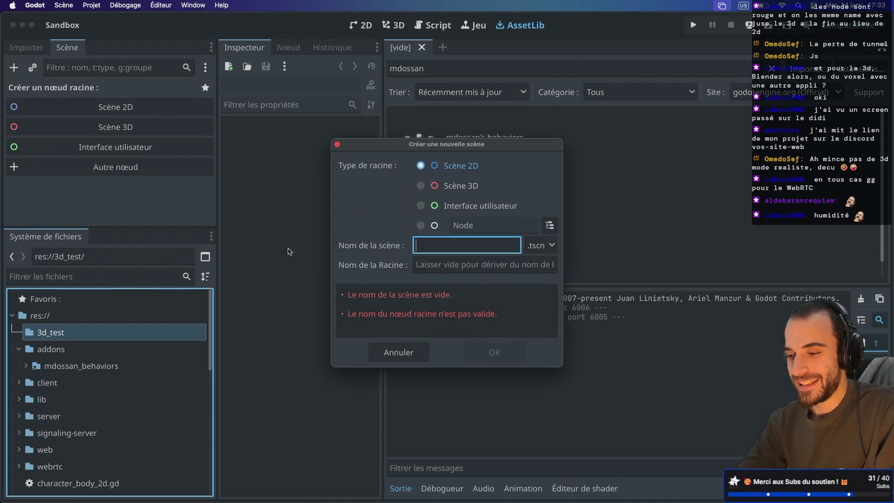
pyautogui.click(421, 185)
pyautogui.click(431, 244)
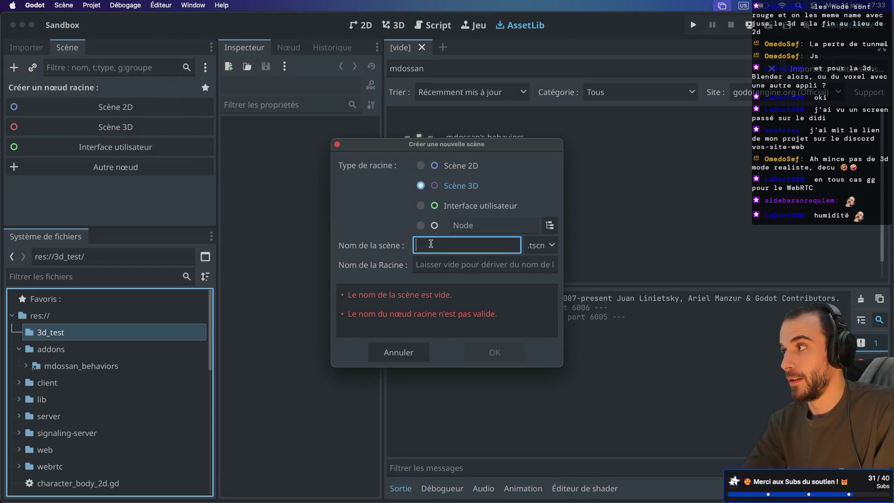
pyautogui.write('sandbox')
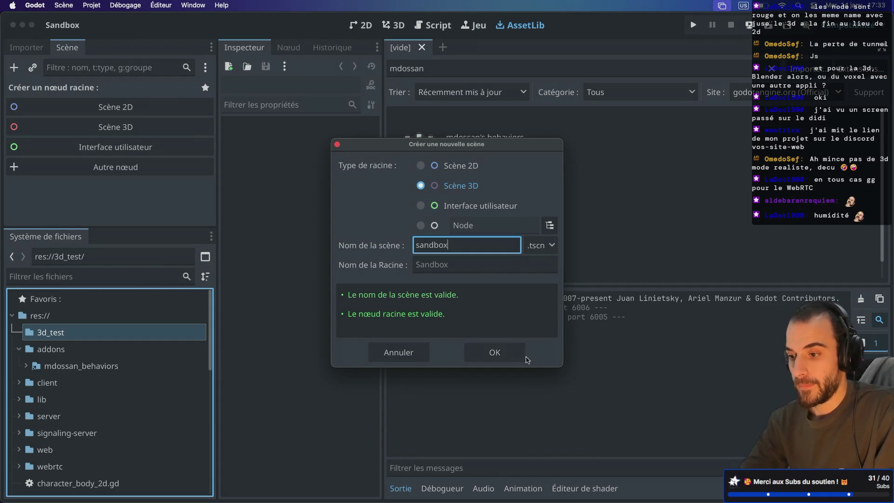
pyautogui.write('3')
pyautogui.press('BackSpace')
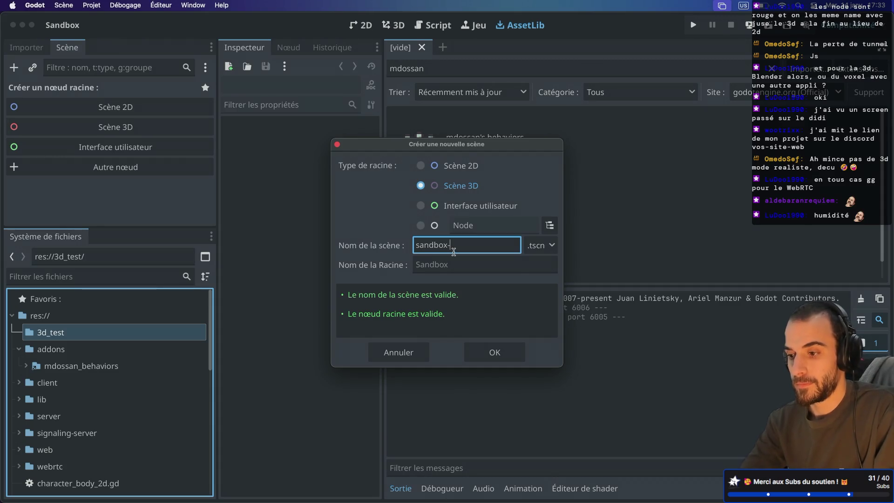
pyautogui.write('3d')
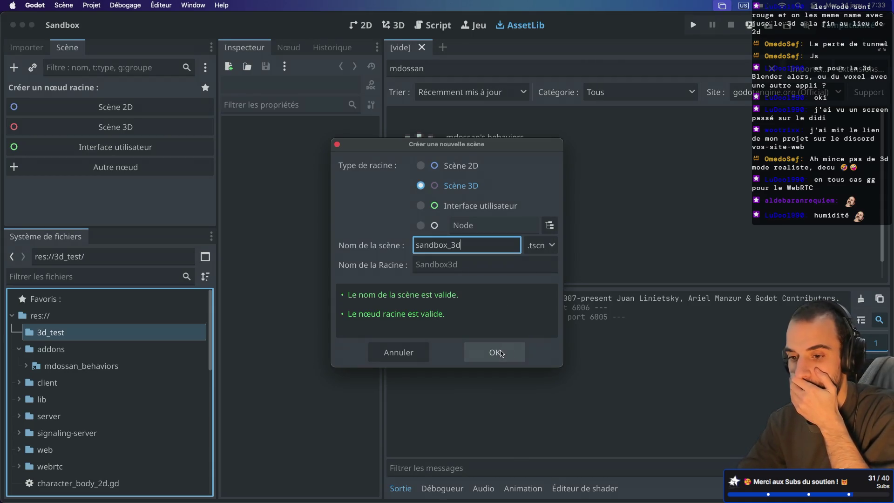
pyautogui.click(500, 353)
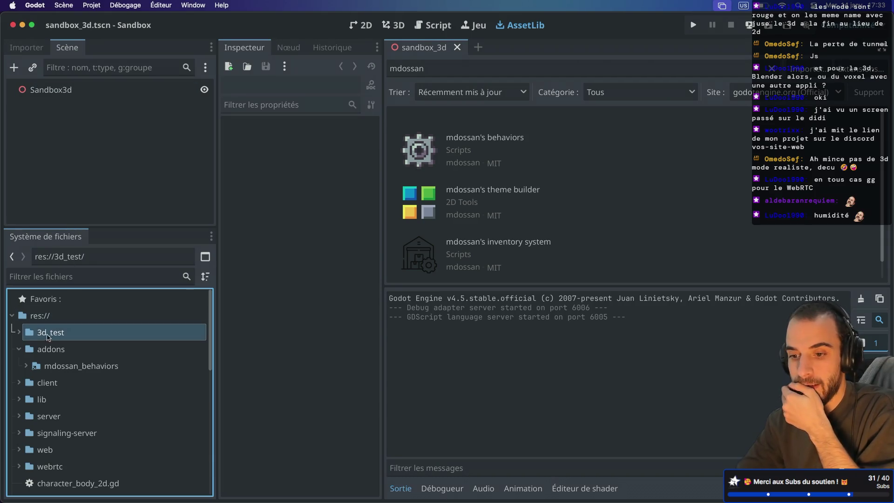
pyautogui.click(19, 332)
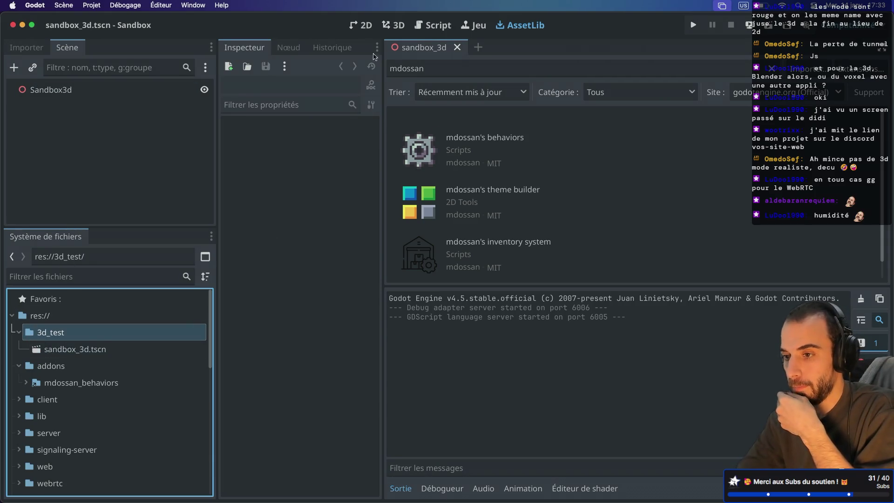
pyautogui.click(394, 25)
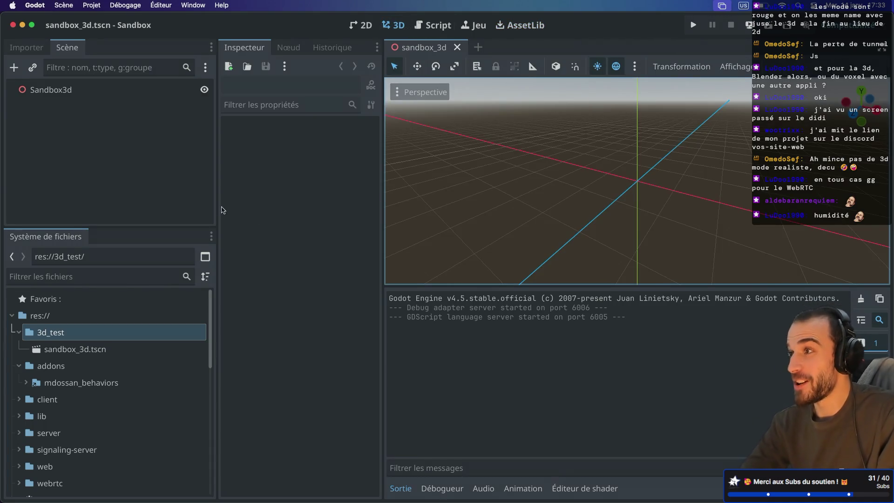
# - Make the side docks slightly narrower
pyautogui.moveTo(217, 205)
pyautogui.mouseDown()
pyautogui.moveTo(159, 211)
pyautogui.moveTo(207, 214)
pyautogui.mouseUp()
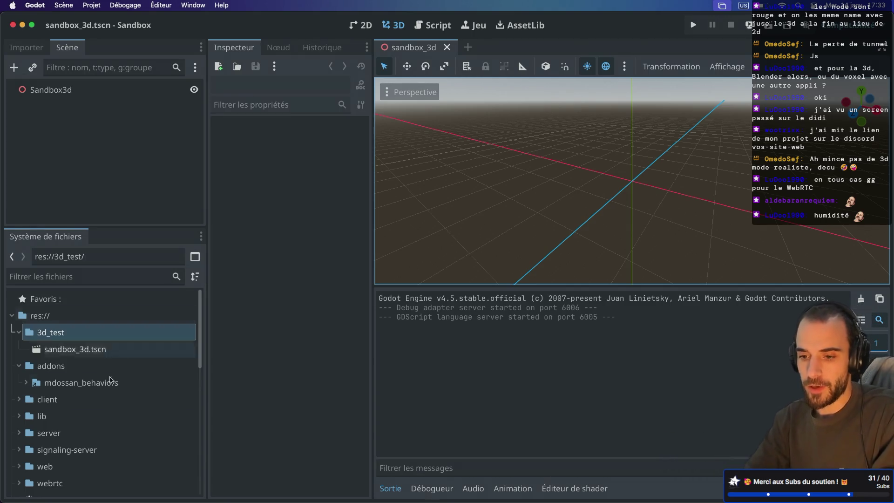
pyautogui.scroll(-10, 102, 419)
pyautogui.scroll(4, 84, 447)
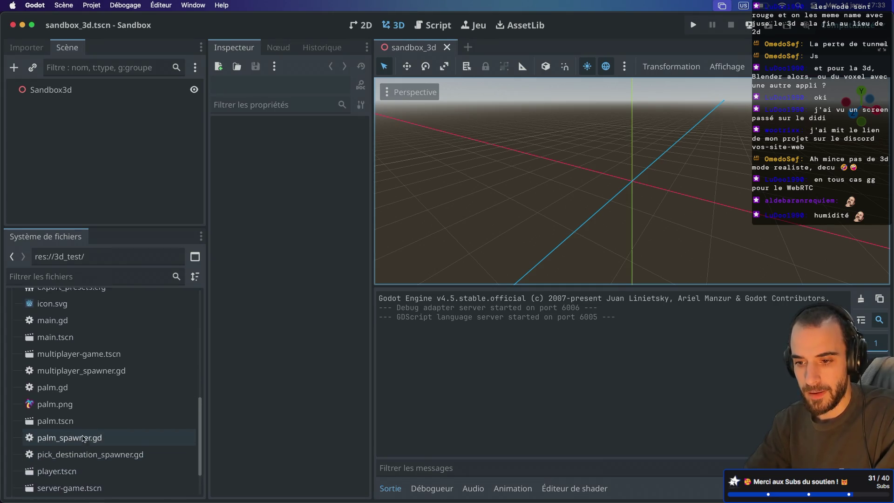
pyautogui.scroll(8, 84, 438)
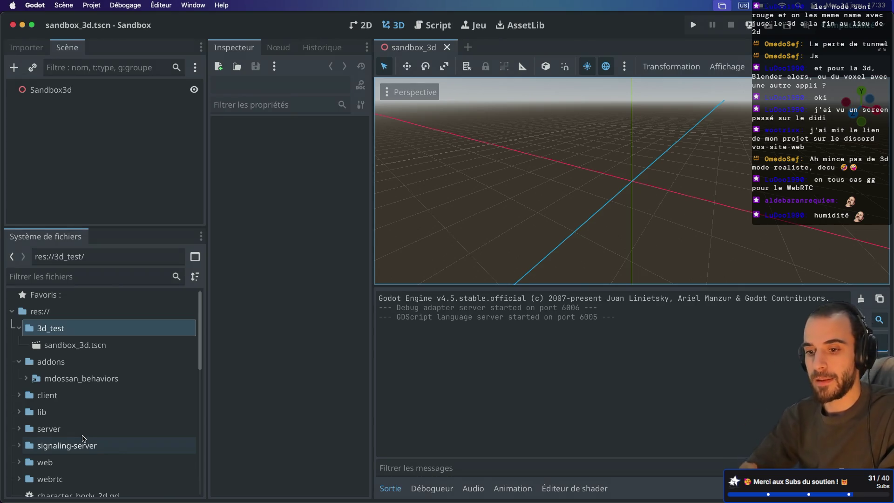
# - Expand the mdossan_behaviors addon folder and select the Sandbox3d root node
pyautogui.click(27, 379)
pyautogui.scroll(-3, 81, 415)
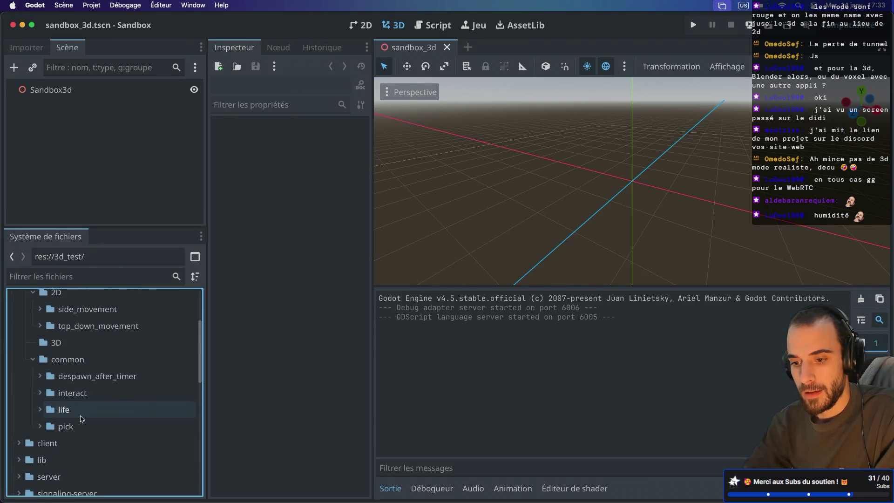
pyautogui.scroll(3, 81, 418)
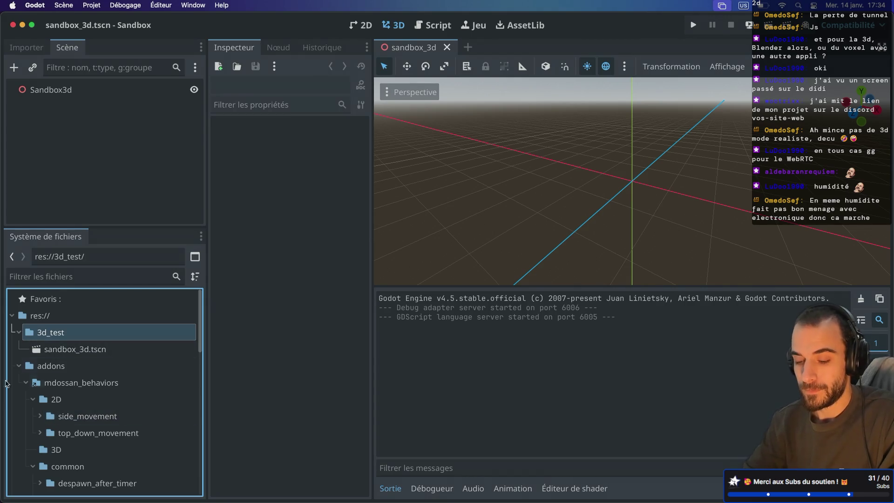
pyautogui.scroll(-1, 98, 419)
pyautogui.scroll(1, 91, 405)
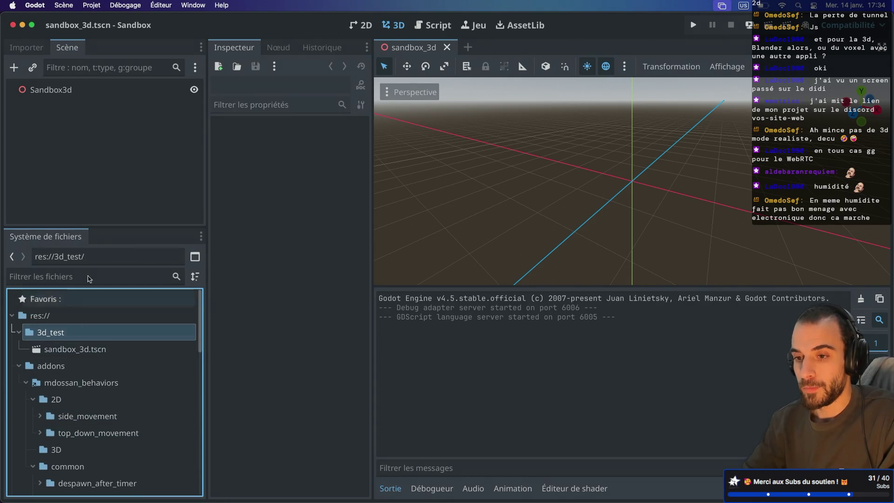
pyautogui.click(92, 95)
# - Open Create New Node under Sandbox3d and browse the expanded Node3D types
pyautogui.press('super+a')
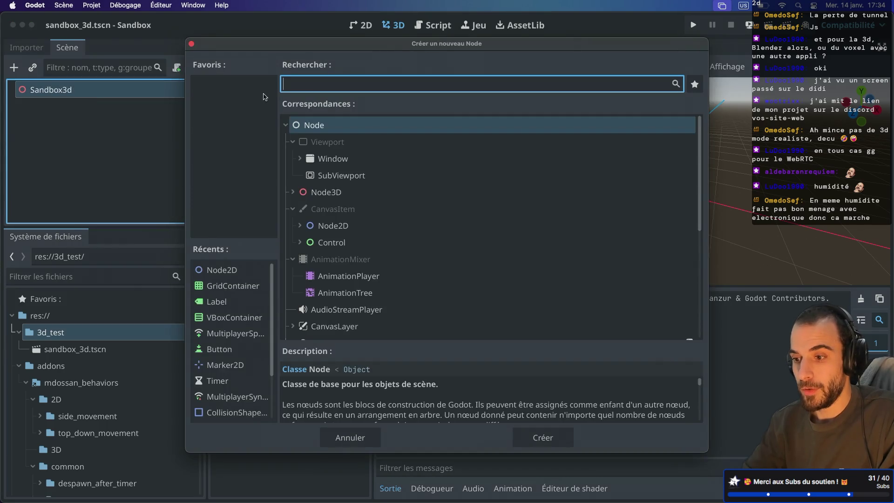
pyautogui.click(293, 192)
pyautogui.scroll(-1, 334, 250)
pyautogui.scroll(-3, 333, 250)
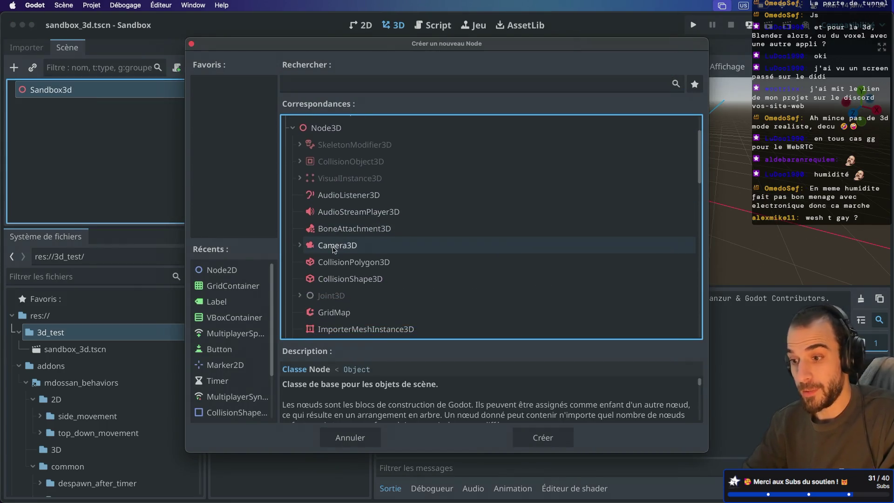
pyautogui.scroll(1, 333, 250)
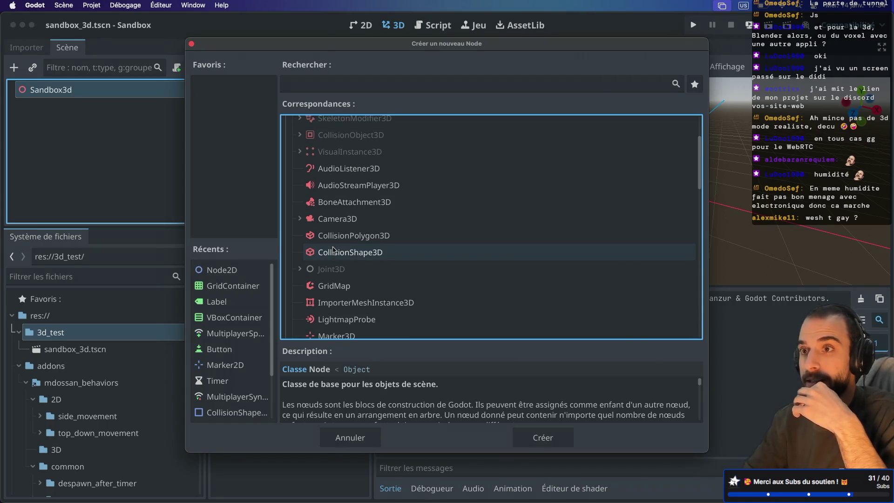
pyautogui.scroll(1, 334, 250)
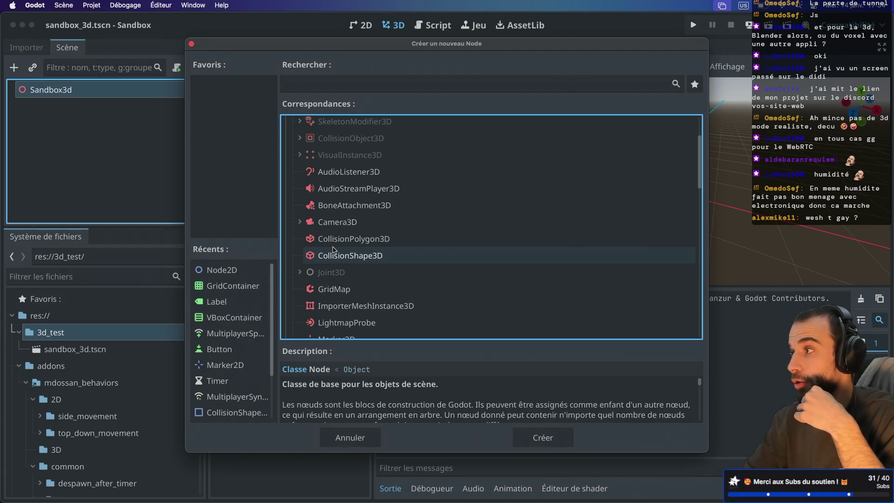
pyautogui.scroll(-1, 334, 250)
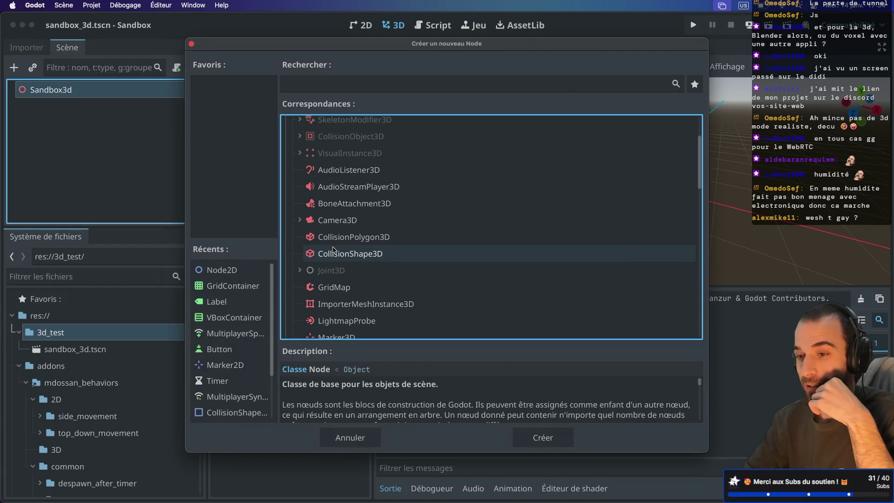
pyautogui.scroll(-10, 326, 247)
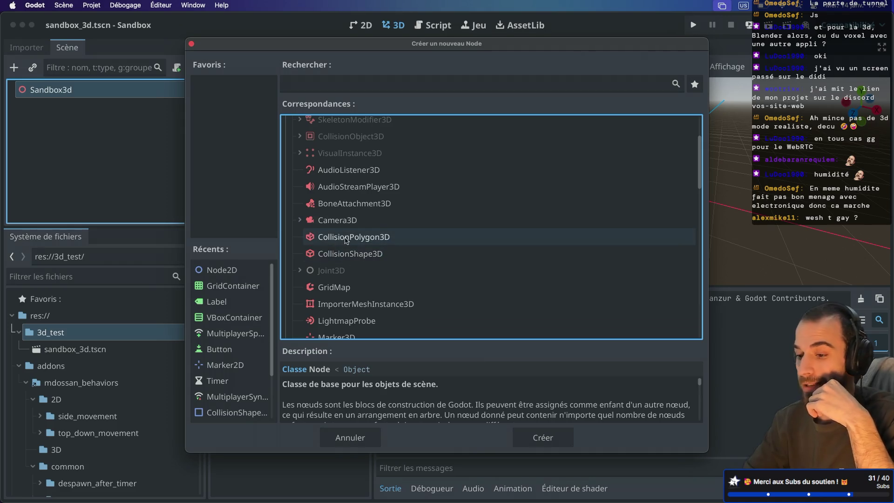
pyautogui.scroll(8, 345, 241)
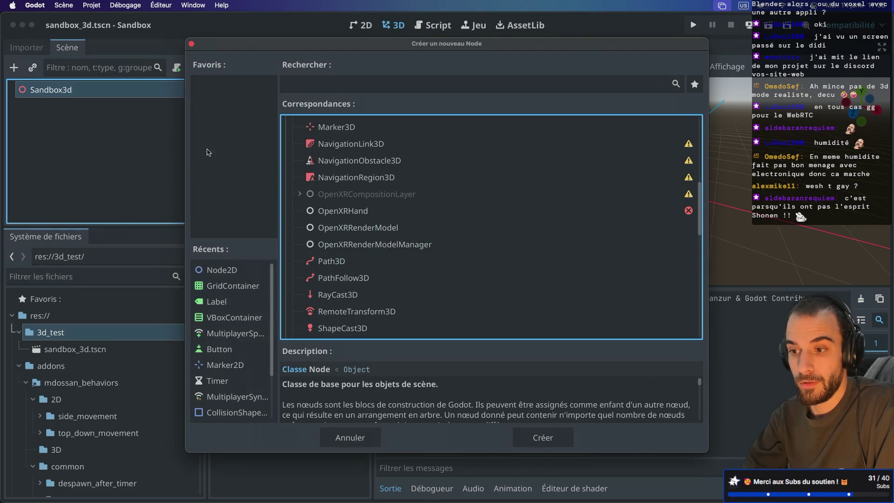
pyautogui.click(339, 82)
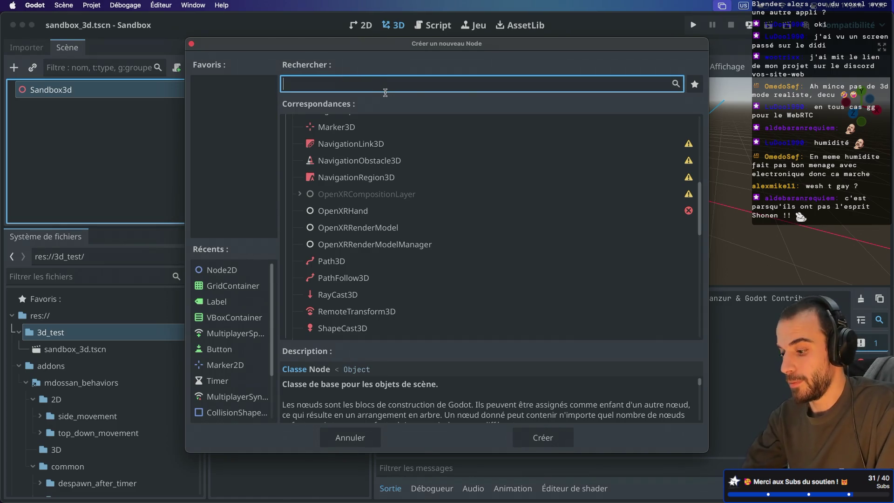
pyautogui.scroll(5, 369, 226)
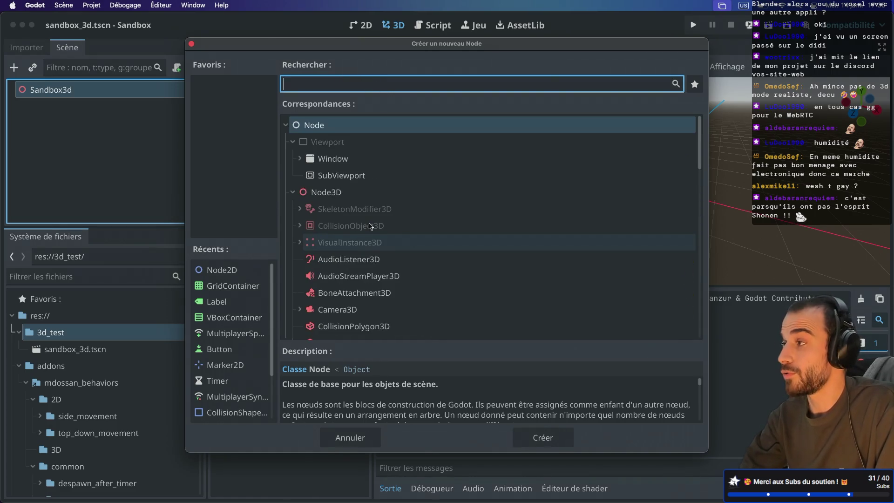
pyautogui.scroll(3, 367, 219)
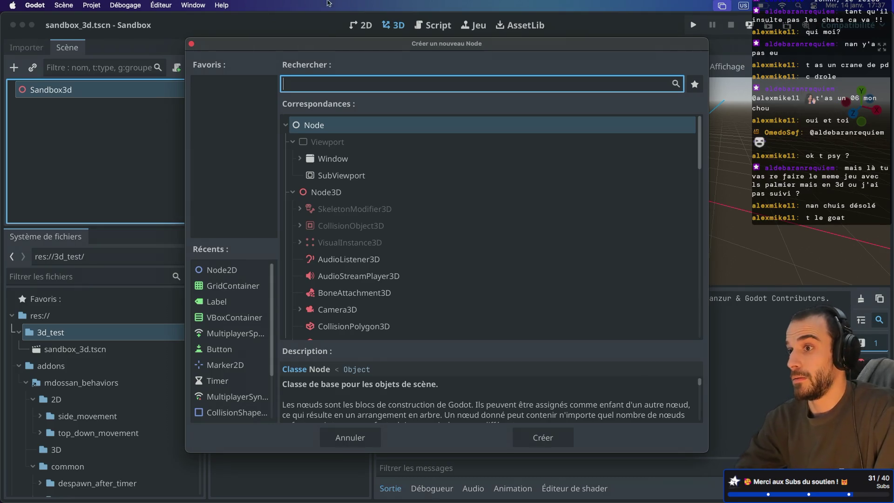
pyautogui.moveTo(282, 49); pyautogui.dragTo(294, 51)
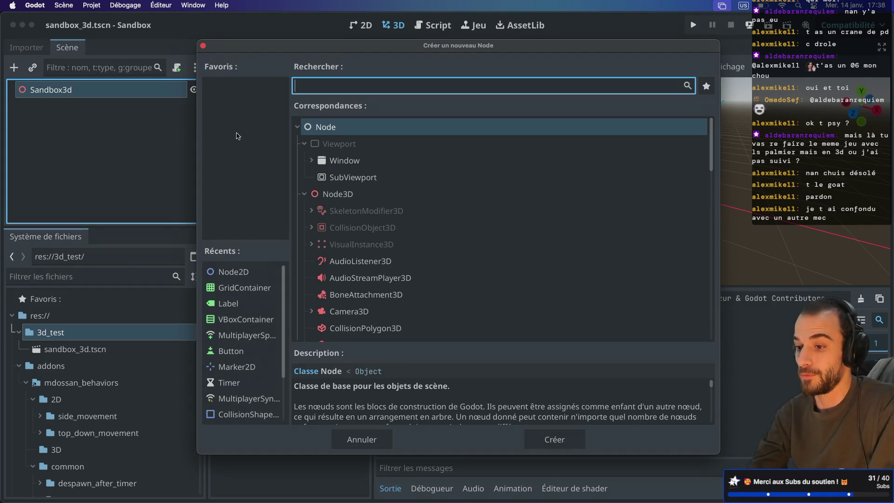
# - Reposition the Create New Node dialog and browse the node type list
pyautogui.moveTo(348, 48)
pyautogui.mouseDown()
pyautogui.moveTo(425, 48)
pyautogui.moveTo(357, 49)
pyautogui.moveTo(361, 56)
pyautogui.mouseUp()
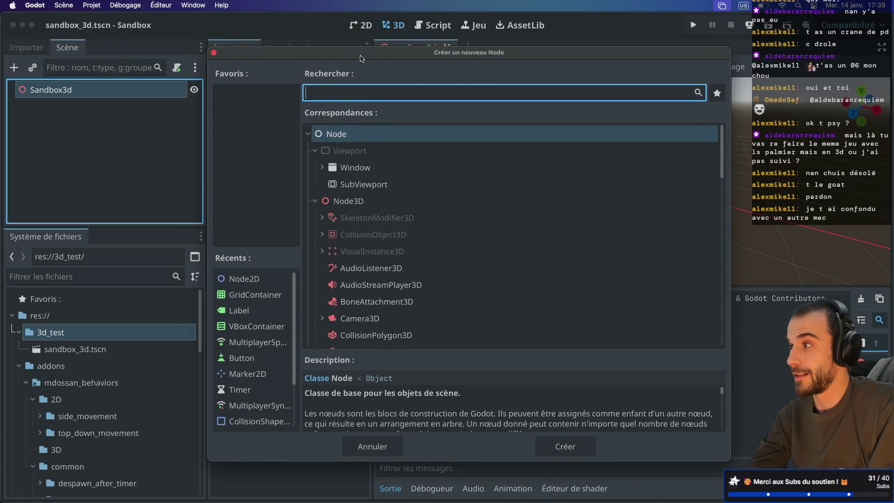
pyautogui.scroll(-4, 401, 211)
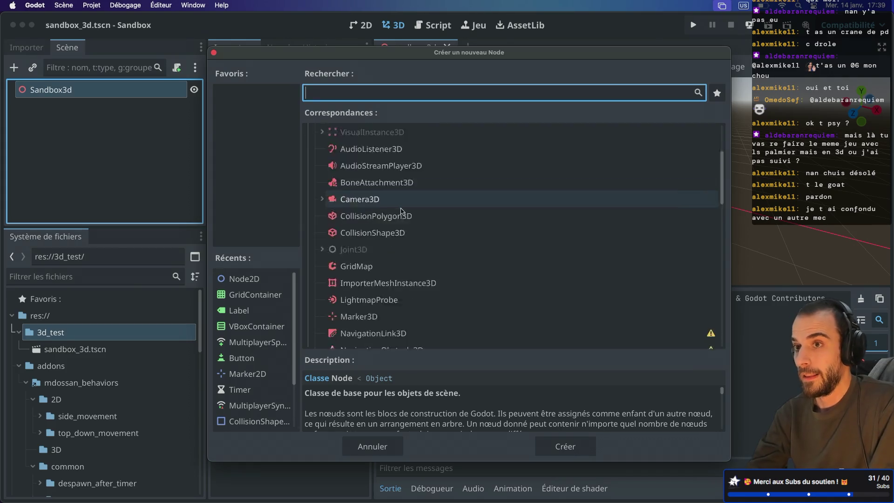
pyautogui.scroll(-3, 402, 211)
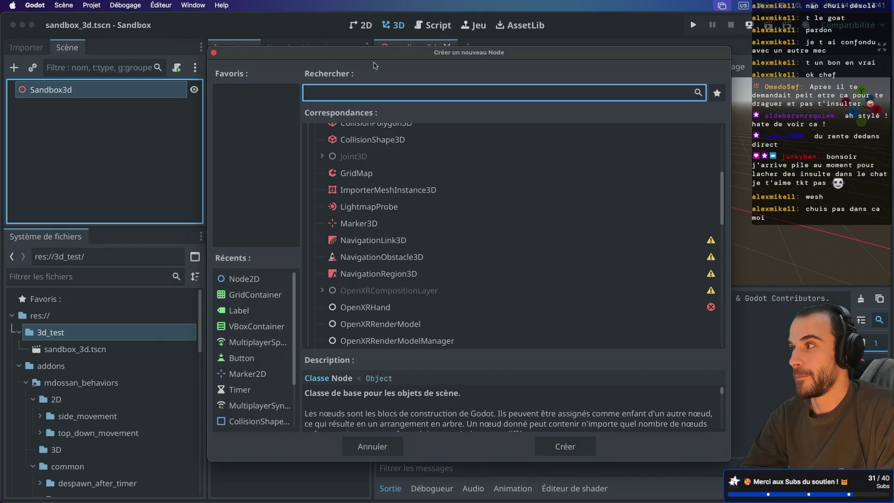
pyautogui.moveTo(359, 54)
pyautogui.mouseDown()
pyautogui.moveTo(370, 54)
pyautogui.moveTo(350, 49)
pyautogui.mouseUp()
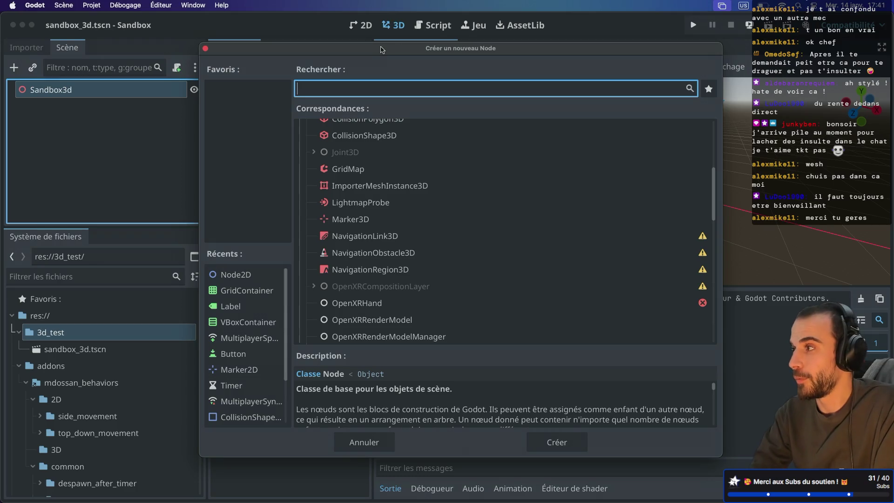
pyautogui.scroll(2, 392, 198)
pyautogui.scroll(-2, 392, 198)
pyautogui.scroll(3, 392, 198)
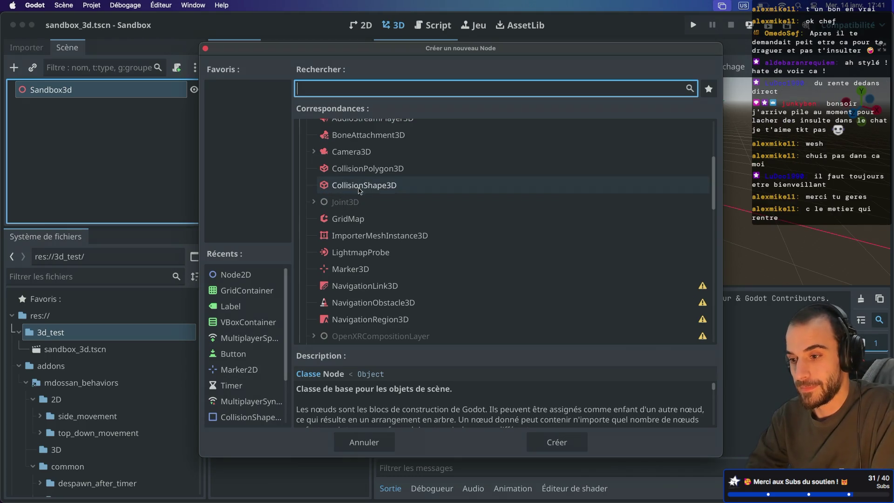
# - Select CollisionShape3D to read its description and focus the node search field
pyautogui.click(360, 190)
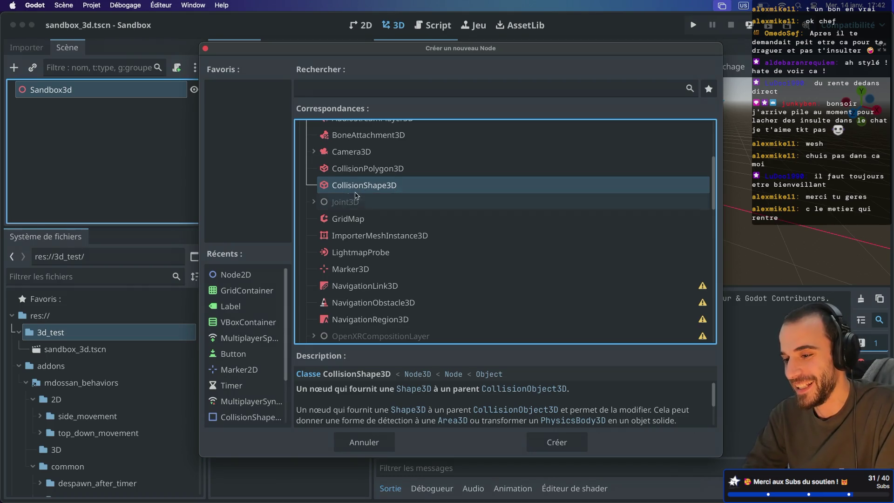
pyautogui.scroll(-4, 357, 196)
pyautogui.scroll(1, 368, 214)
pyautogui.scroll(-4, 382, 242)
pyautogui.scroll(5, 393, 261)
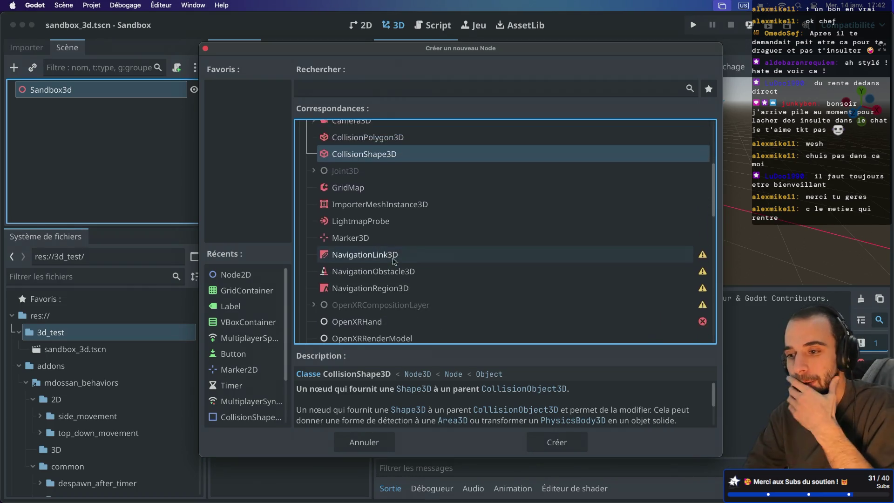
pyautogui.scroll(1, 393, 261)
pyautogui.click(335, 86)
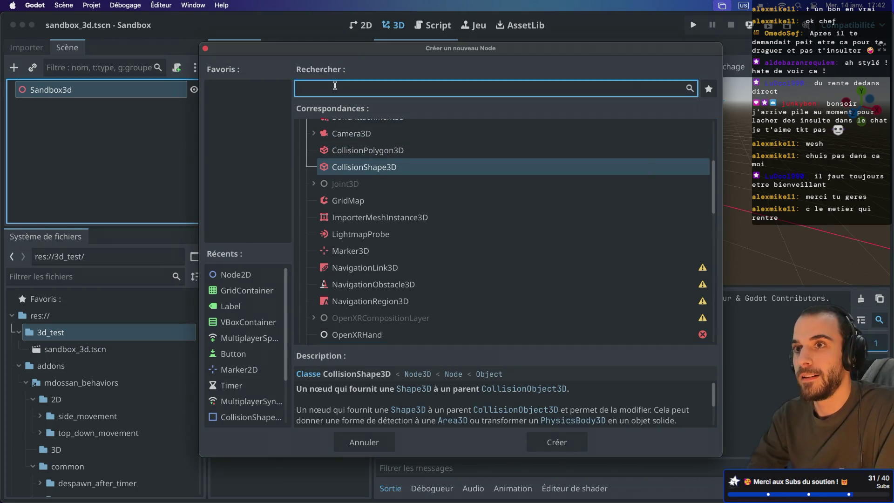
# - Search 'mesh' and add a MeshInstance3D child under Sandbox3d
pyautogui.write('mes')
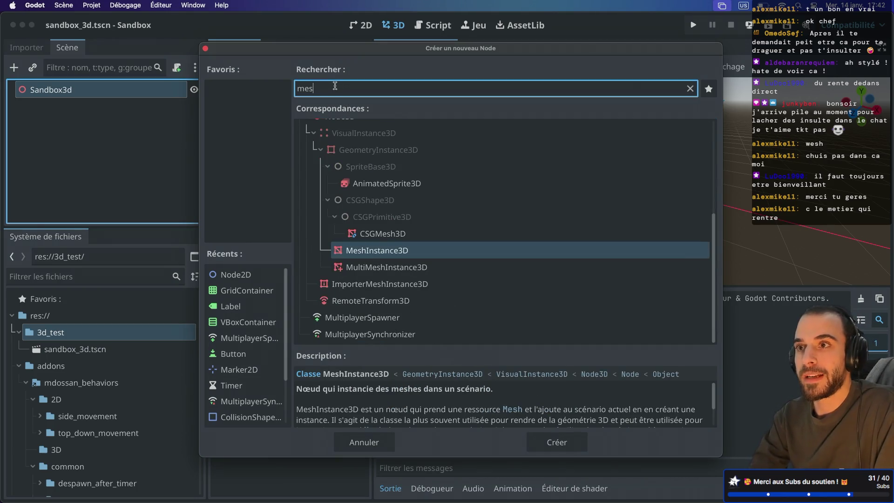
pyautogui.write('h')
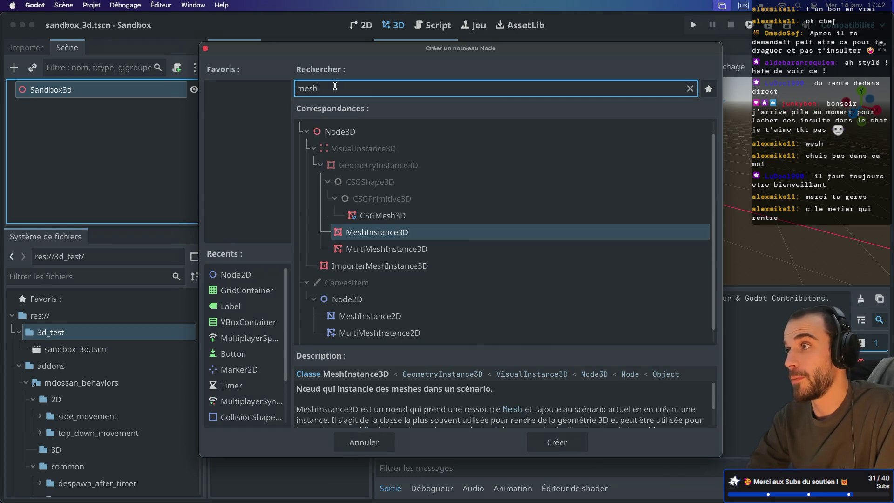
pyautogui.doubleClick(390, 237)
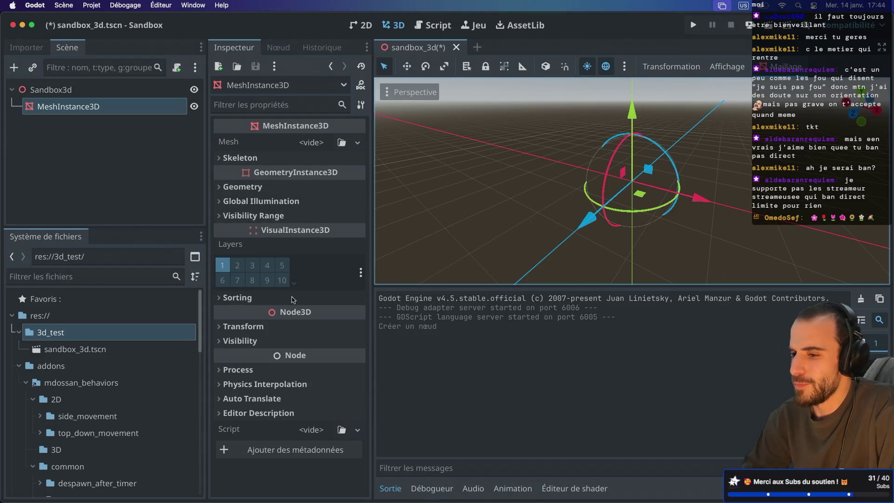
pyautogui.click(317, 140)
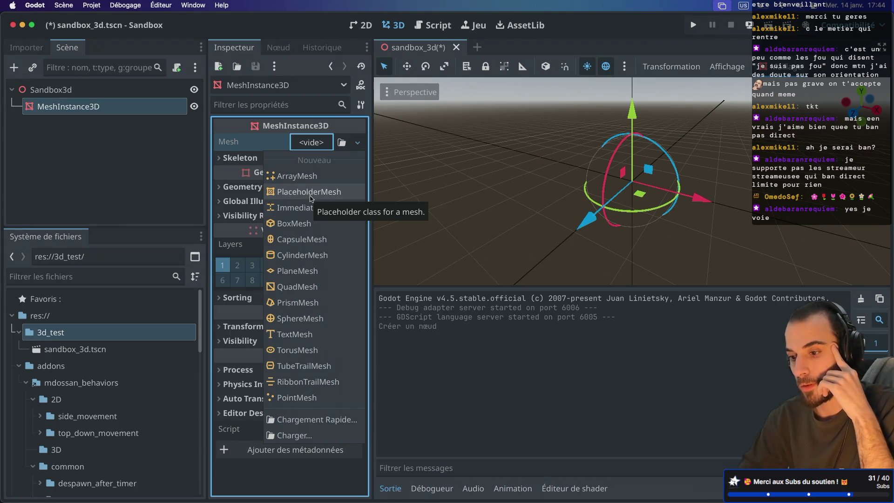
# - Assign a new PlaneMesh to the MeshInstance3D's Mesh property
pyautogui.click(299, 271)
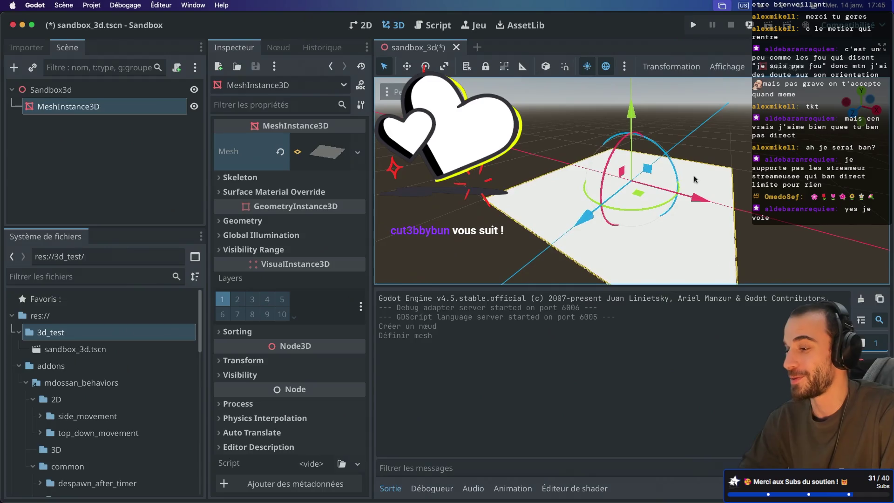
pyautogui.hscroll(5, 764, 155)
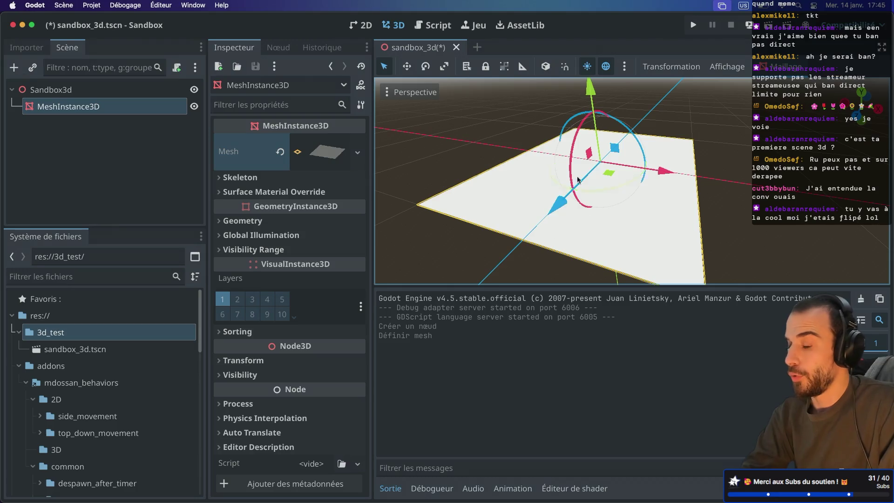
# - Shrink the output panel and narrow the Scene and Inspector docks to enlarge the 3D viewport
pyautogui.scroll(5, 594, 165)
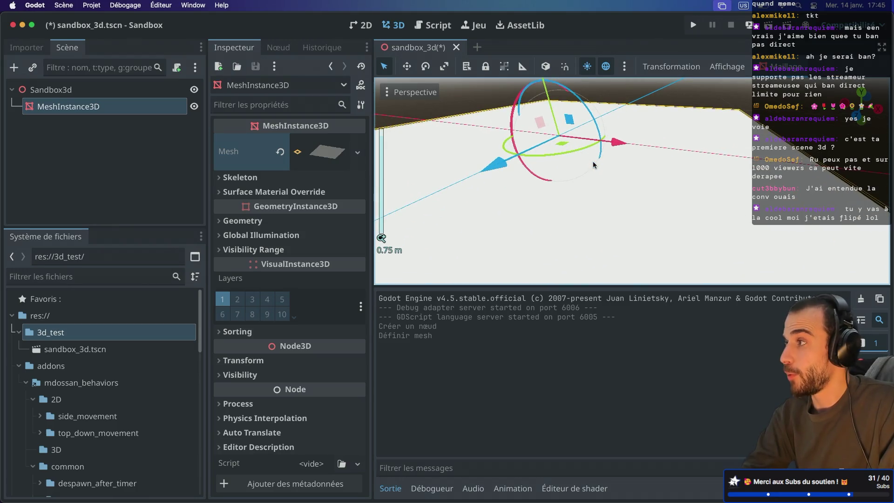
pyautogui.scroll(5, 593, 165)
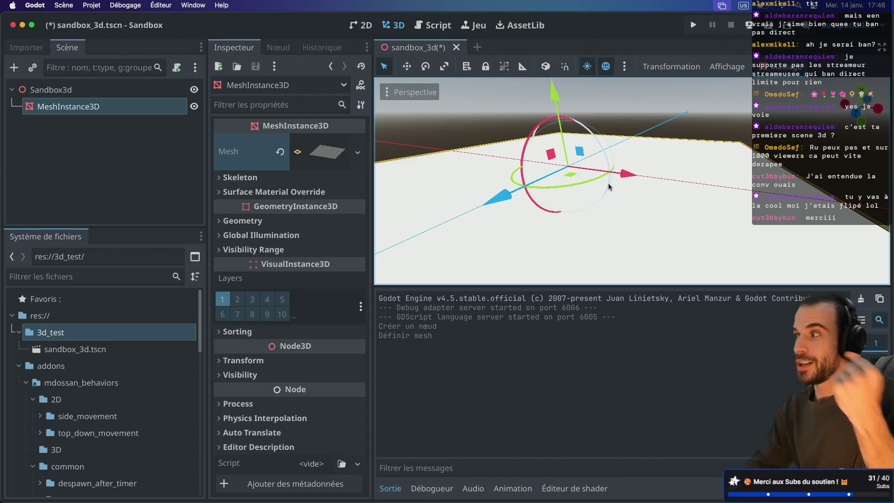
pyautogui.hscroll(5, 614, 167)
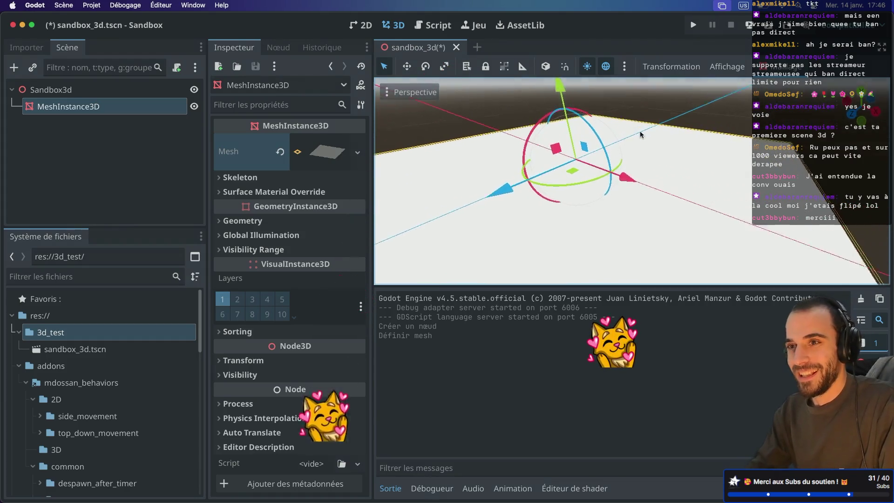
pyautogui.hscroll(5, 619, 148)
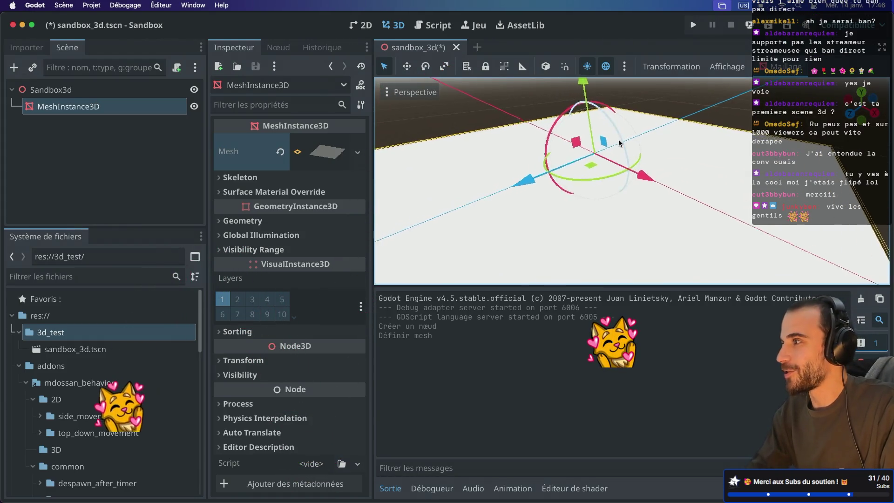
pyautogui.scroll(-1, 645, 122)
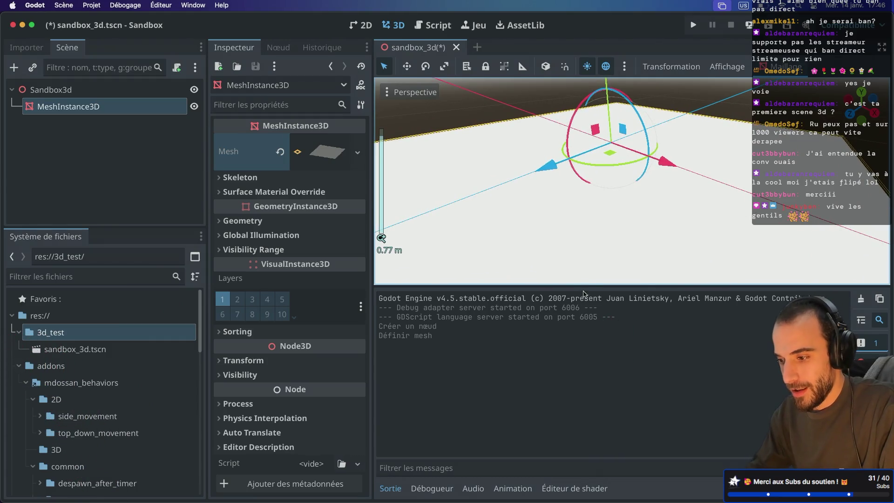
pyautogui.moveTo(587, 286); pyautogui.dragTo(589, 348)
pyautogui.moveTo(207, 135); pyautogui.dragTo(180, 135)
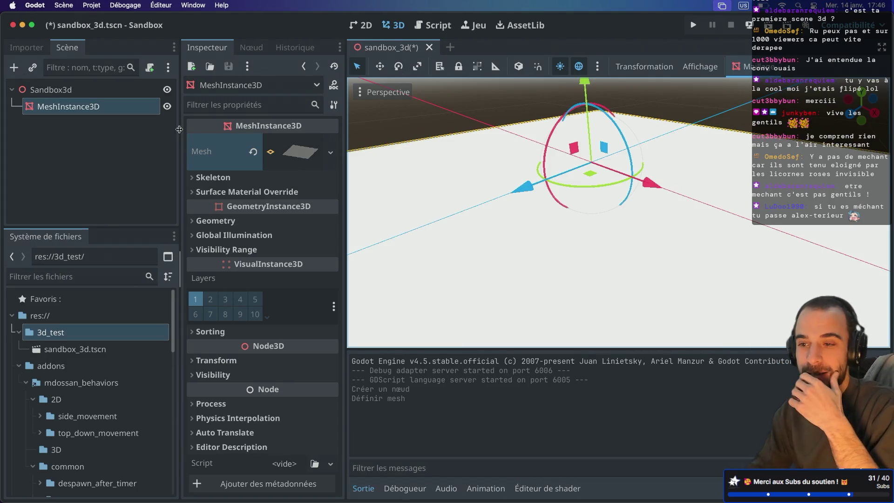
pyautogui.moveTo(182, 127); pyautogui.dragTo(140, 128)
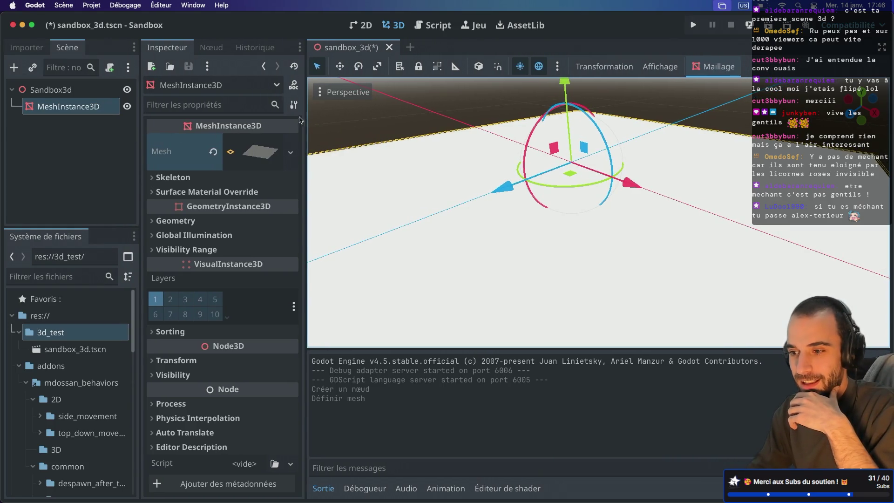
pyautogui.moveTo(304, 116); pyautogui.dragTo(298, 119)
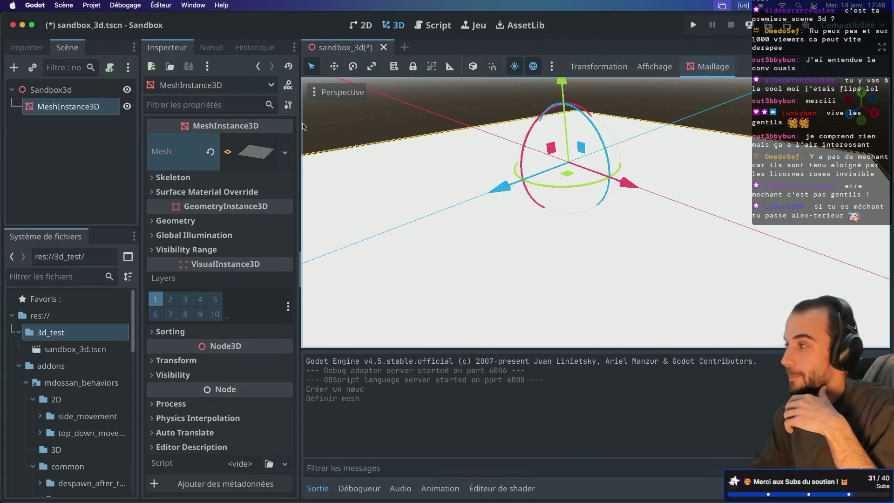
# - Orbit and zoom the 3D view around the white plane, then switch desktops
pyautogui.scroll(5, 421, 183)
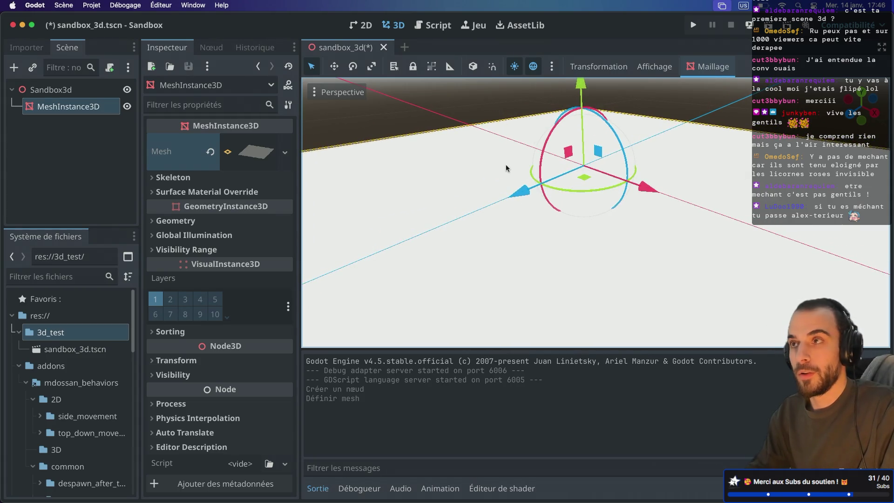
pyautogui.moveTo(506, 164)
pyautogui.mouseDown()
pyautogui.moveTo(603, 177)
pyautogui.moveTo(583, 161)
pyautogui.moveTo(585, 170)
pyautogui.mouseUp()
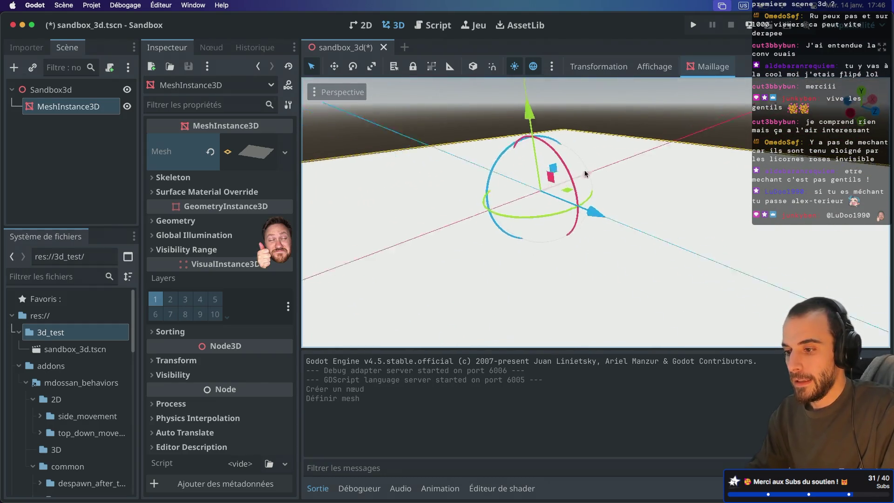
pyautogui.hscroll(-10, 584, 169)
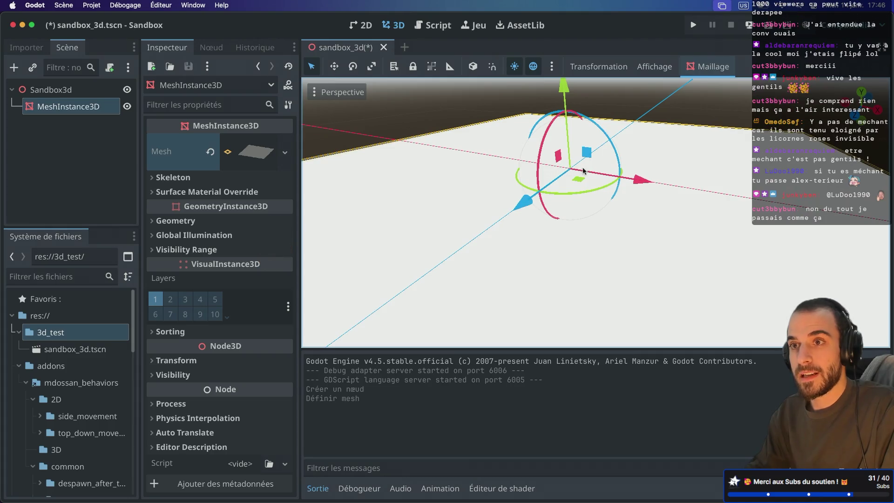
pyautogui.hscroll(-5, 584, 171)
pyautogui.scroll(3, 587, 180)
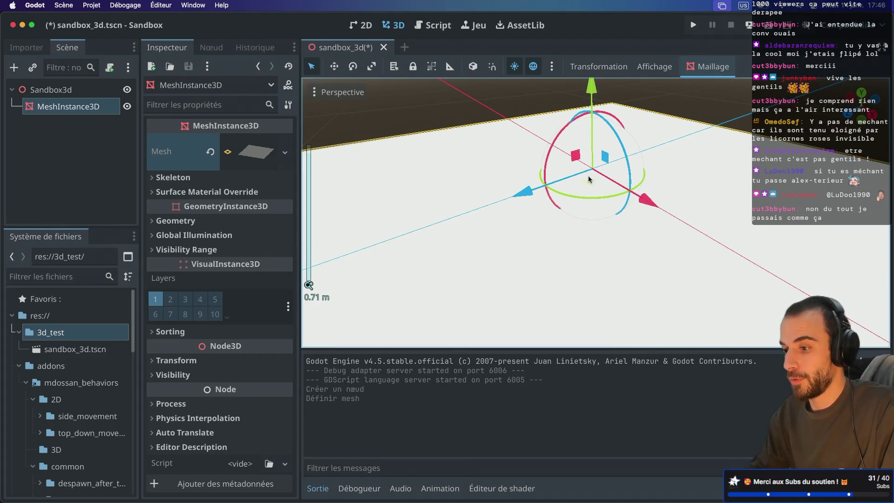
pyautogui.hotkey('ctrl', 'Right')
pyautogui.hotkey('ctrl', 'Right')
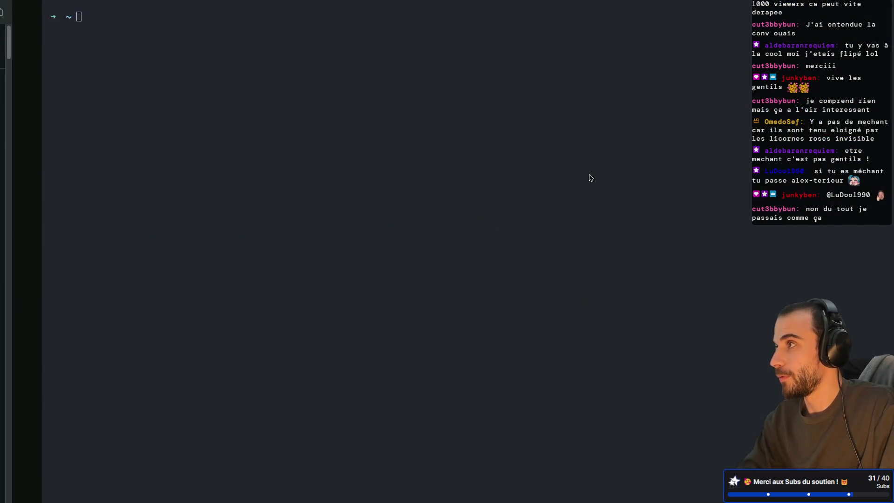
# - On the browser desktop, open a new tab and load itch.io
pyautogui.hotkey('ctrl', 'Left')
pyautogui.hotkey('ctrl', 'Left')
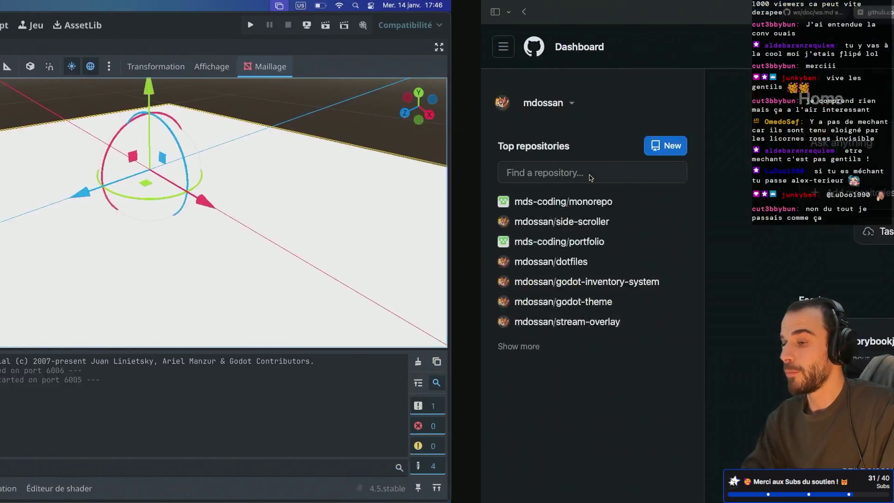
pyautogui.hotkey('ctrl', 'Right')
pyautogui.press('super+t')
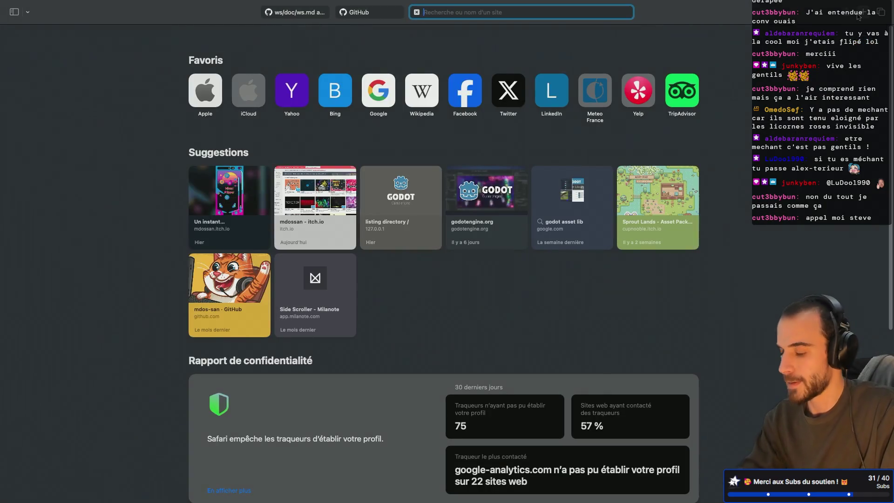
pyautogui.write('itch')
pyautogui.press('Return')
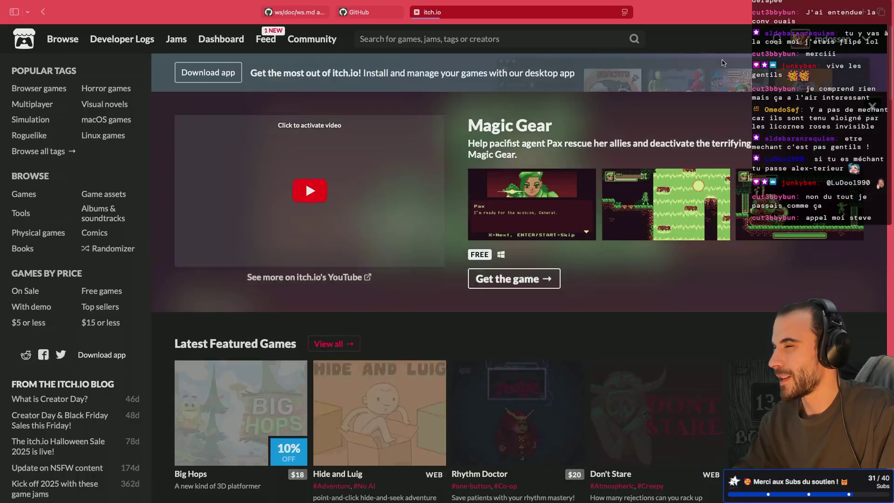
# - Go to the Creator Dashboard via the account menu and pick Miami Flipper 1987
pyautogui.click(835, 39)
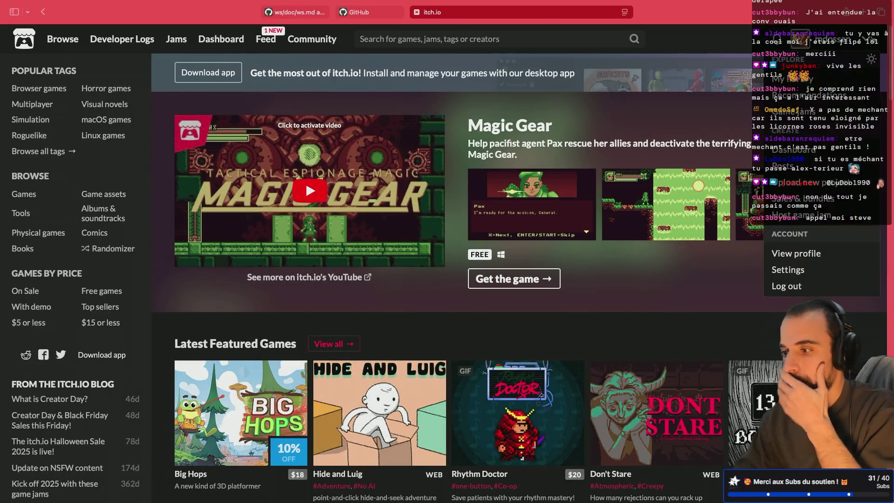
pyautogui.click(794, 149)
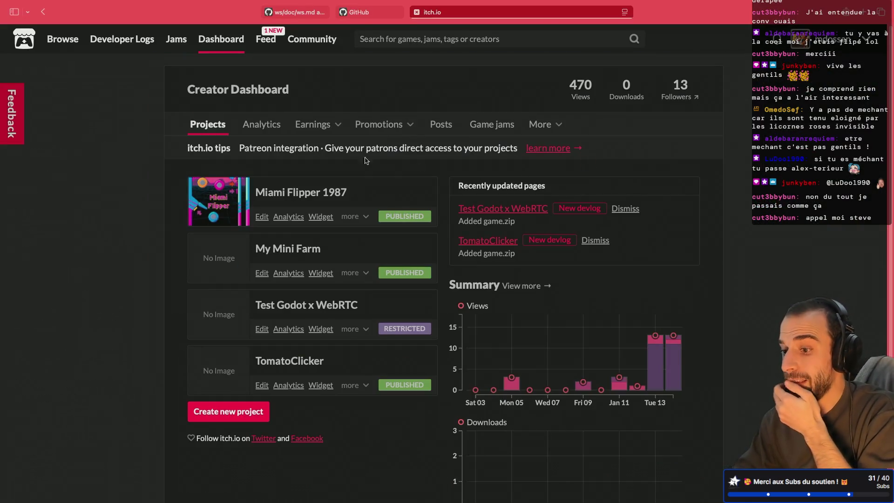
pyautogui.click(292, 192)
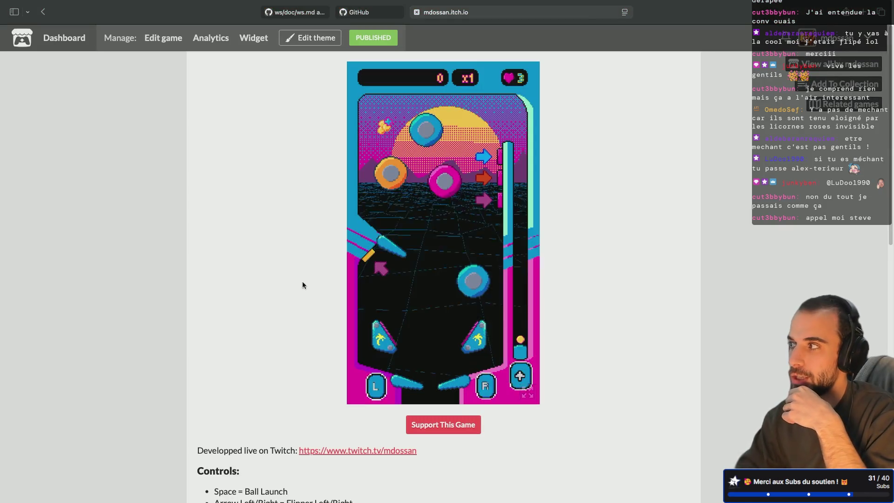
# - Launch the pinball and flick the flippers to keep it in play
pyautogui.press('Left')
pyautogui.press('Right')
pyautogui.press('Right')
pyautogui.press('Left')
pyautogui.press('Left')
pyautogui.press('Right')
pyautogui.press('Right')
pyautogui.press('Left')
pyautogui.press('Right')
pyautogui.press('Right')
# - Keep the ball alive up to a score of 4800, then return to the creator's profile page
pyautogui.press('Left')
pyautogui.press('Right')
pyautogui.press('Left')
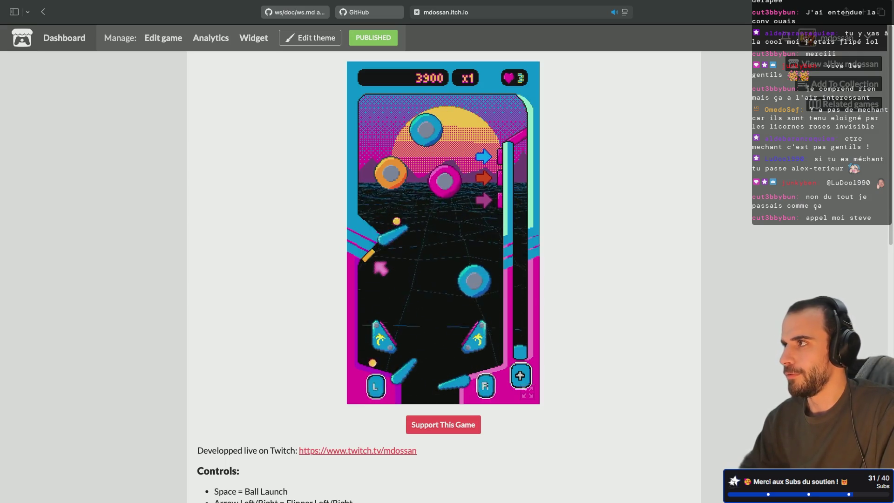
pyautogui.press('Right')
pyautogui.press('Left')
pyautogui.press('Right')
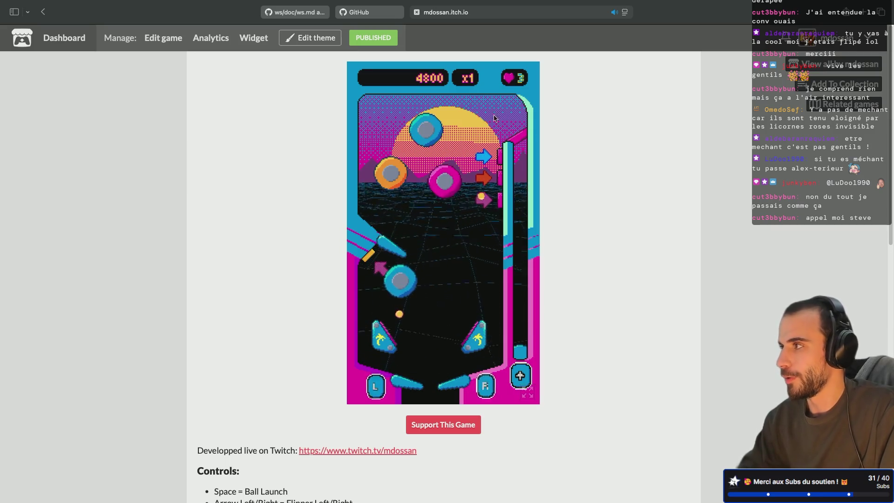
pyautogui.press('Left')
pyautogui.press('Right')
pyautogui.click(842, 62)
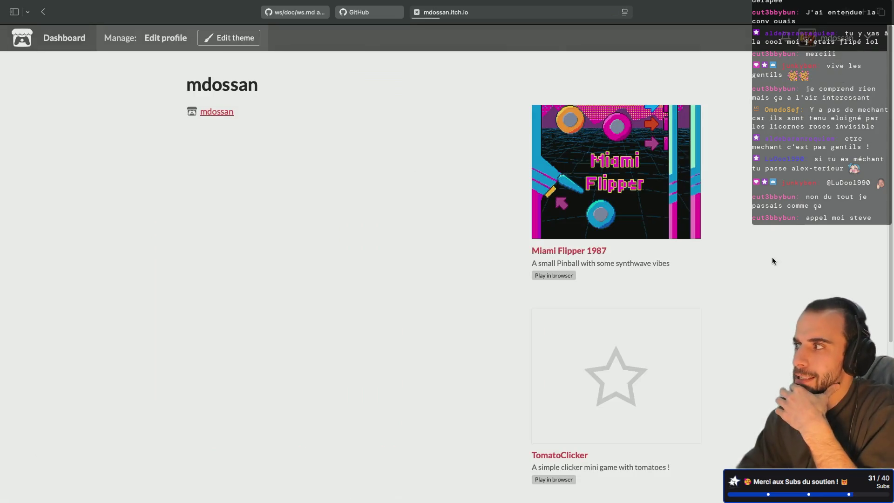
# - Open the TomatoClicker page, collect a tomato and buy the Ketchup upgrade
pyautogui.click(626, 373)
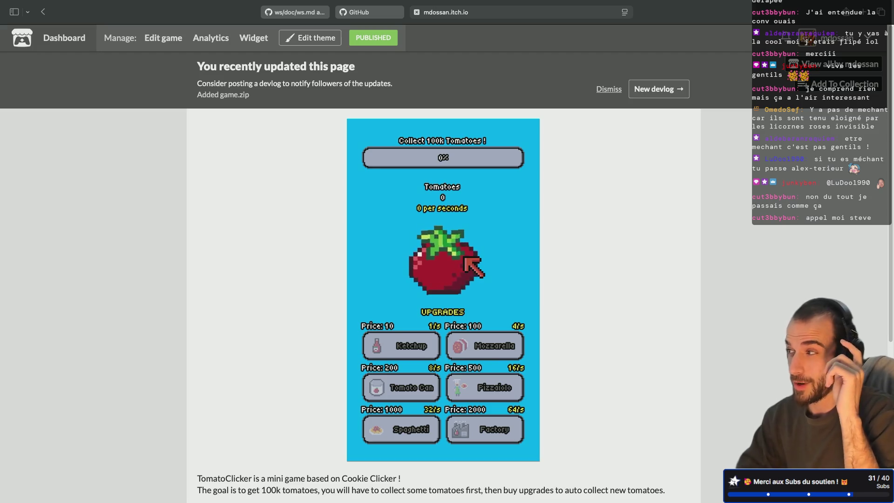
pyautogui.click(440, 251)
pyautogui.click(440, 251)
pyautogui.click(440, 252)
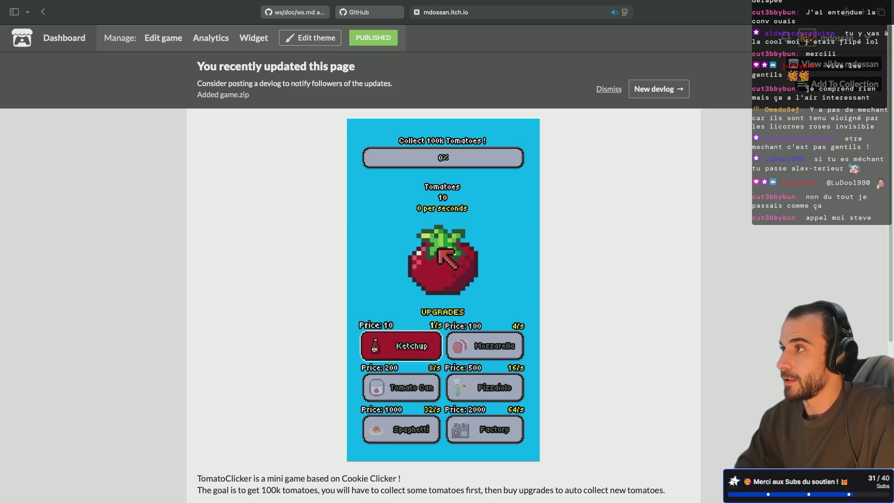
pyautogui.click(414, 349)
# - Click the tomato repeatedly to collect more tomatoes, then go back to Godot
pyautogui.click(454, 259)
pyautogui.click(454, 259)
pyautogui.click(454, 259)
pyautogui.click(454, 259)
pyautogui.click(452, 258)
pyautogui.click(450, 260)
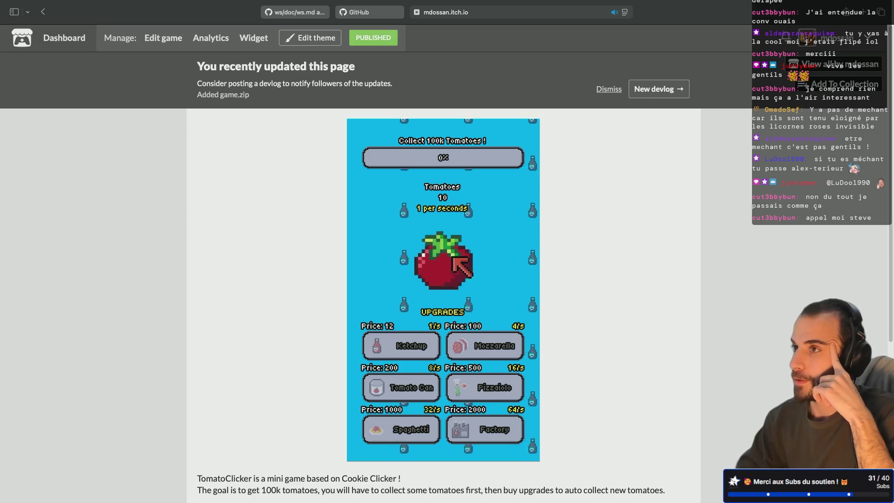
pyautogui.click(447, 261)
pyautogui.click(444, 264)
pyautogui.click(442, 265)
pyautogui.click(440, 267)
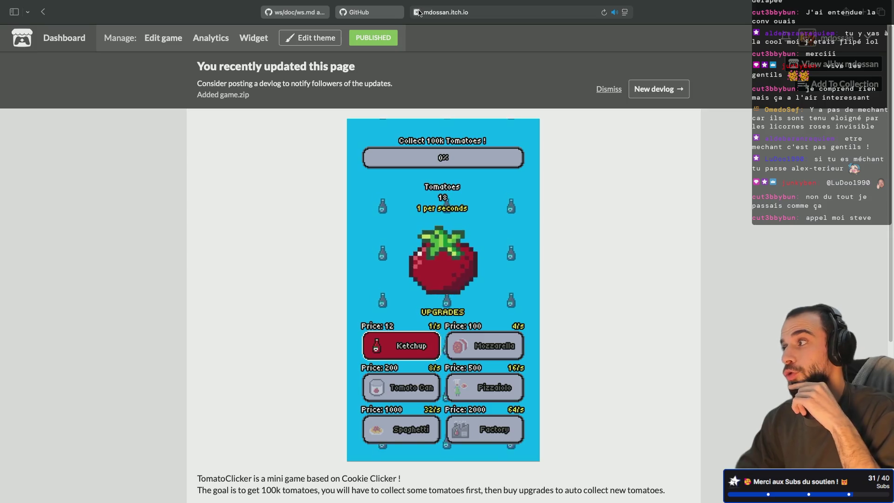
pyautogui.hotkey('ctrl', 'Right')
pyautogui.hotkey('ctrl', 'Right')
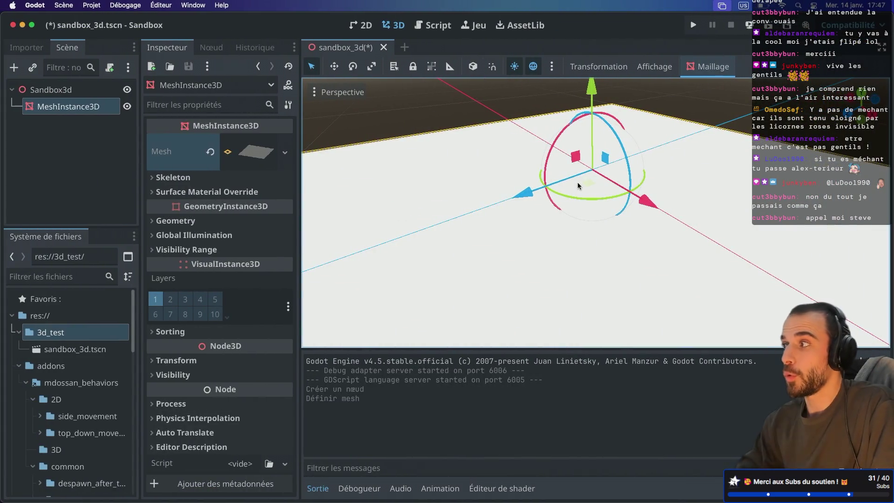
# - Save sandbox_3d.tscn, run the current scene, and close the Sandbox (DEBUG) windows
pyautogui.scroll(3, 579, 186)
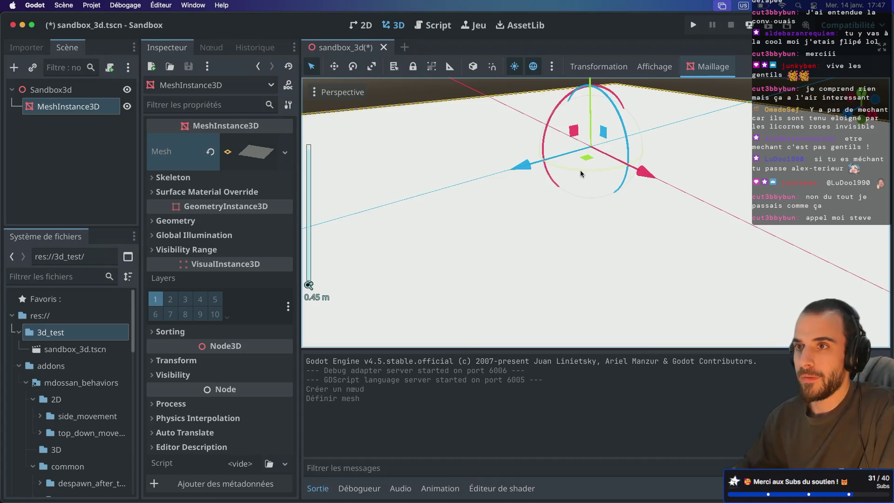
pyautogui.scroll(5, 618, 130)
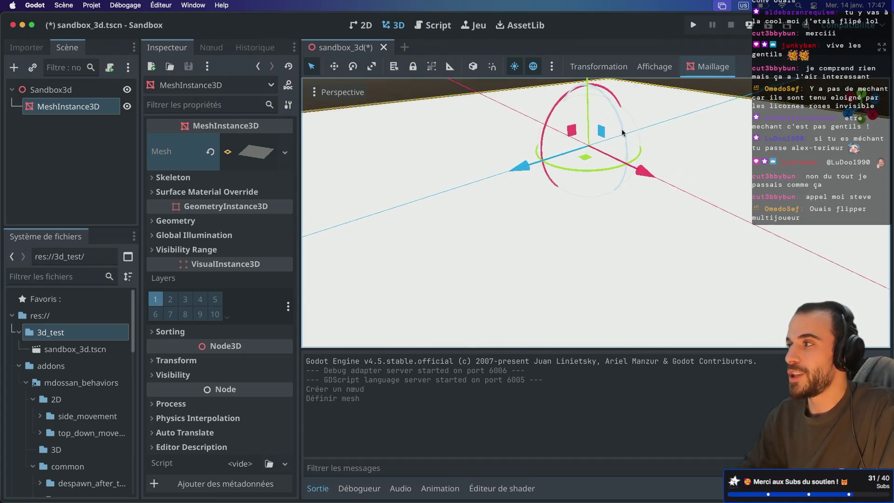
pyautogui.scroll(3, 605, 191)
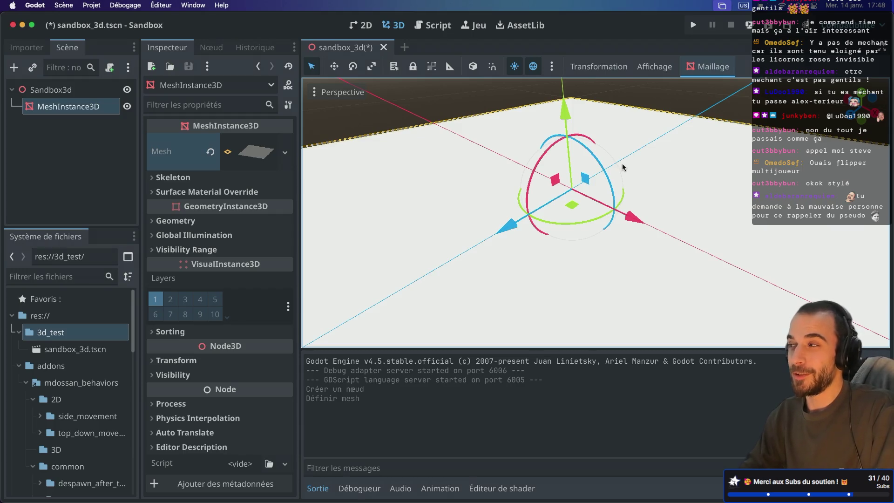
pyautogui.scroll(5, 622, 163)
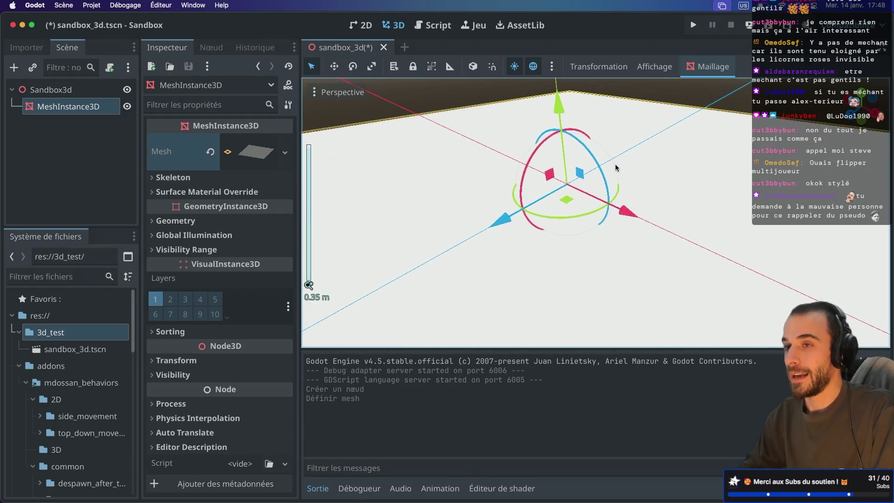
pyautogui.scroll(-3, 614, 164)
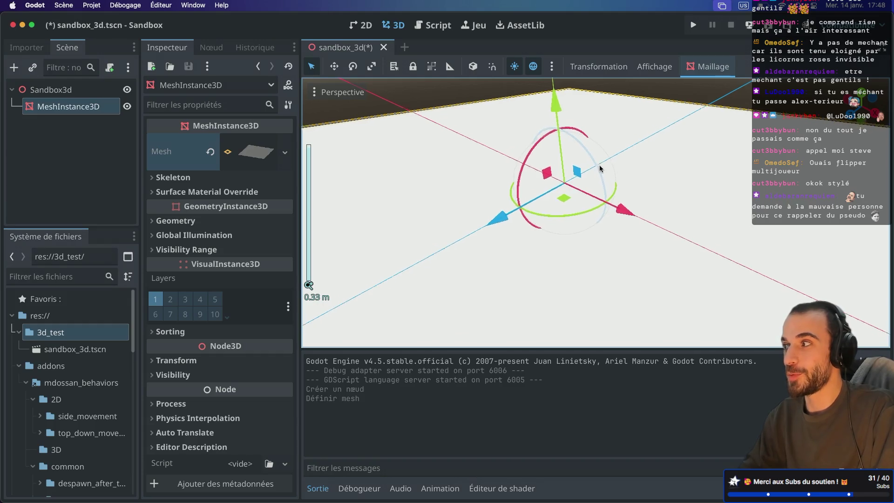
pyautogui.scroll(-4, 582, 200)
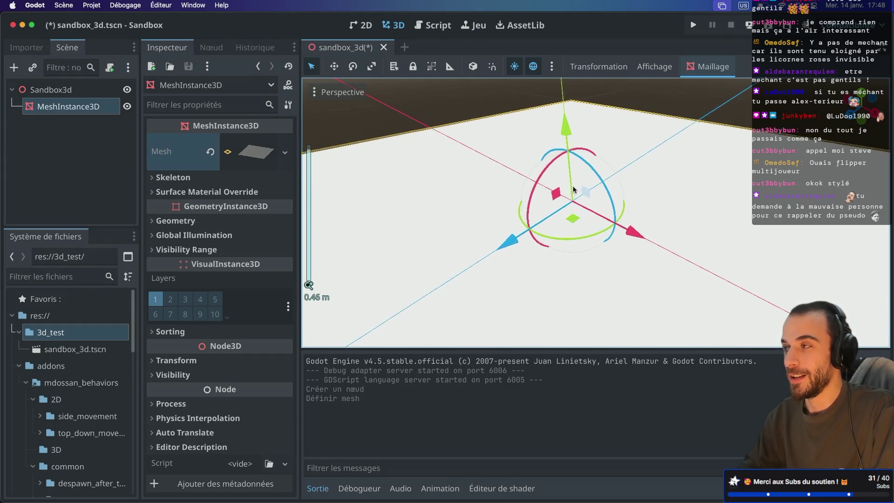
pyautogui.scroll(1, 572, 215)
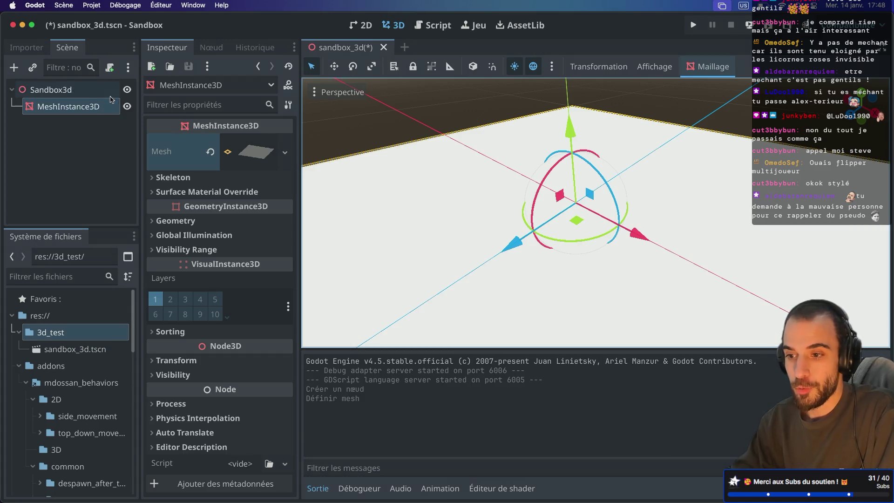
pyautogui.scroll(-1, 620, 200)
pyautogui.scroll(2, 619, 200)
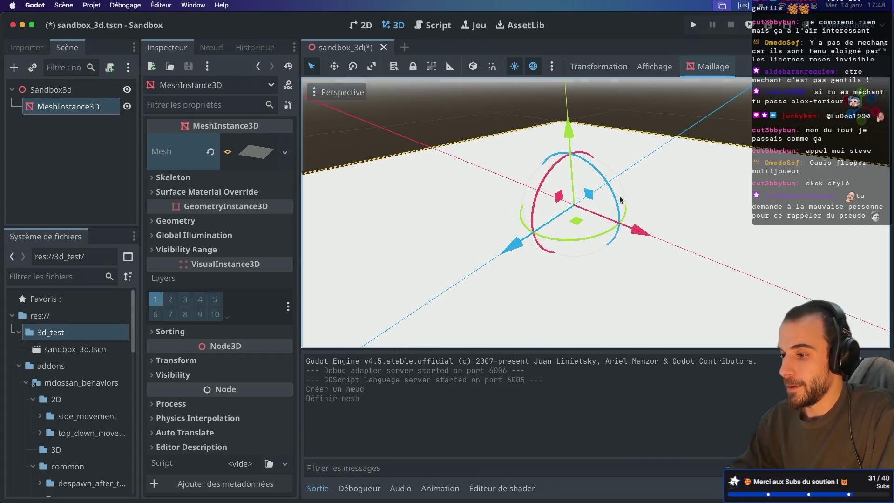
pyautogui.click(767, 25)
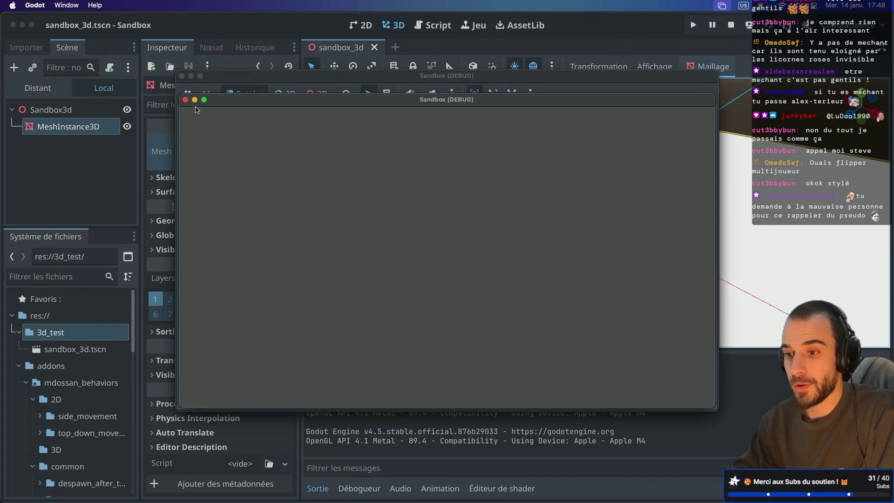
pyautogui.click(187, 101)
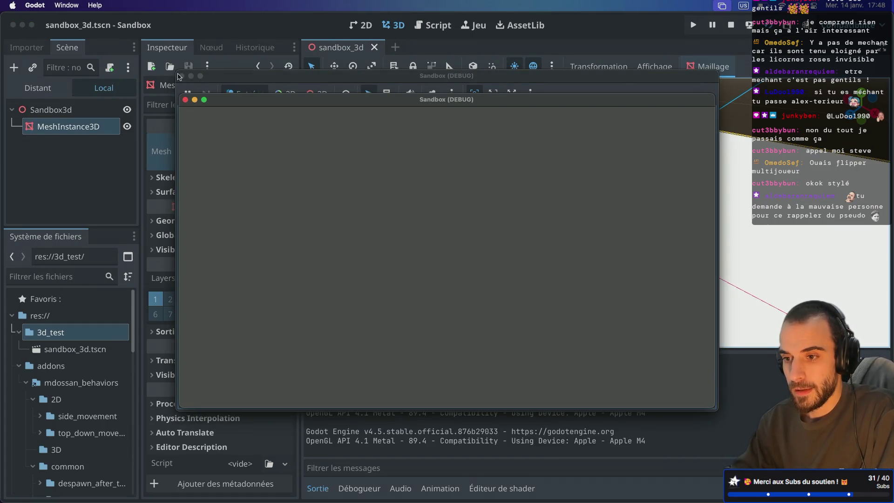
pyautogui.click(185, 100)
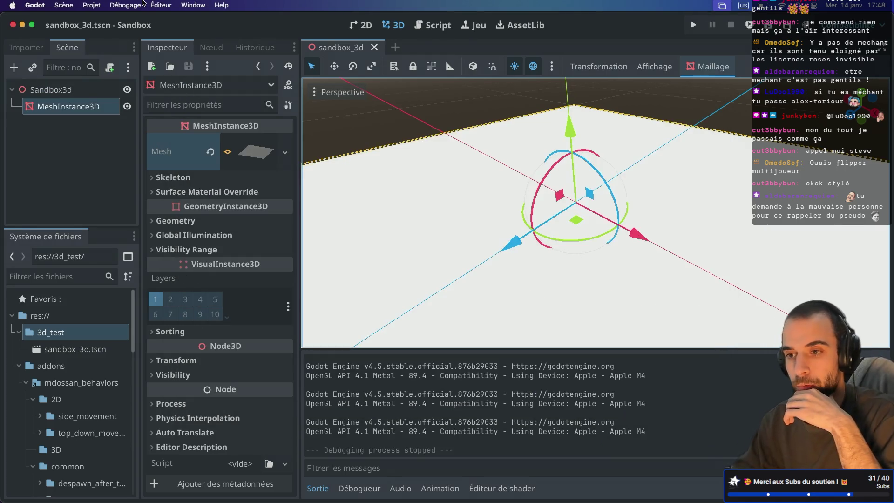
# - Lower the run-instance count from 4 in Débogage > Personnaliser les instances d'exécution and confirm with OK
pyautogui.click(127, 5)
pyautogui.click(140, 147)
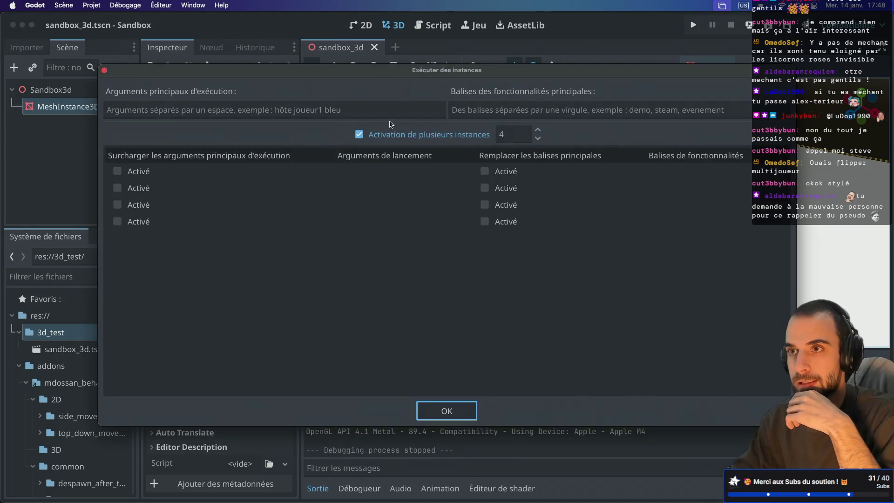
pyautogui.click(538, 138)
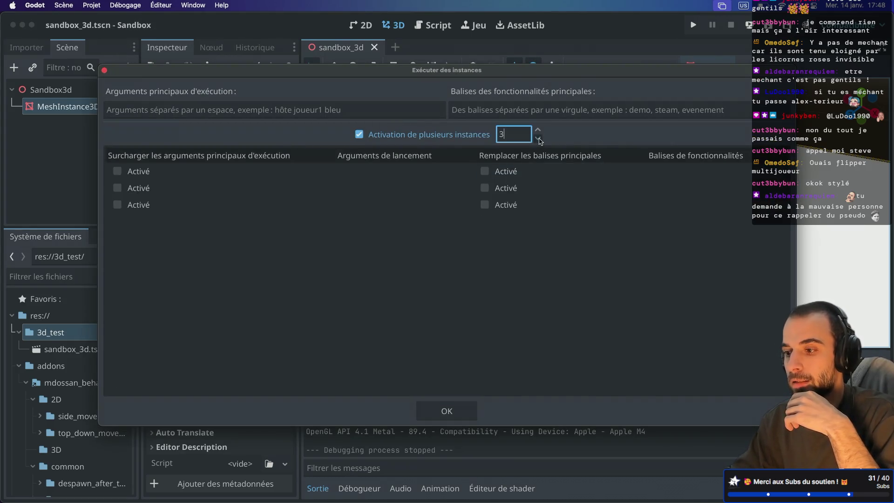
pyautogui.click(539, 138)
pyautogui.click(538, 138)
pyautogui.click(457, 408)
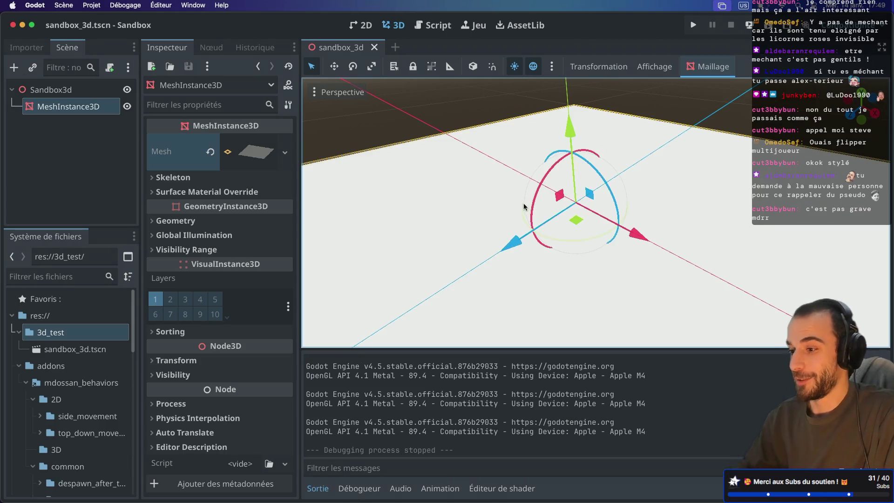
# - Add a Camera3D child under the Sandbox3d root by searching 'camera' in Add Node
pyautogui.hscroll(5, 589, 217)
pyautogui.scroll(-5, 589, 217)
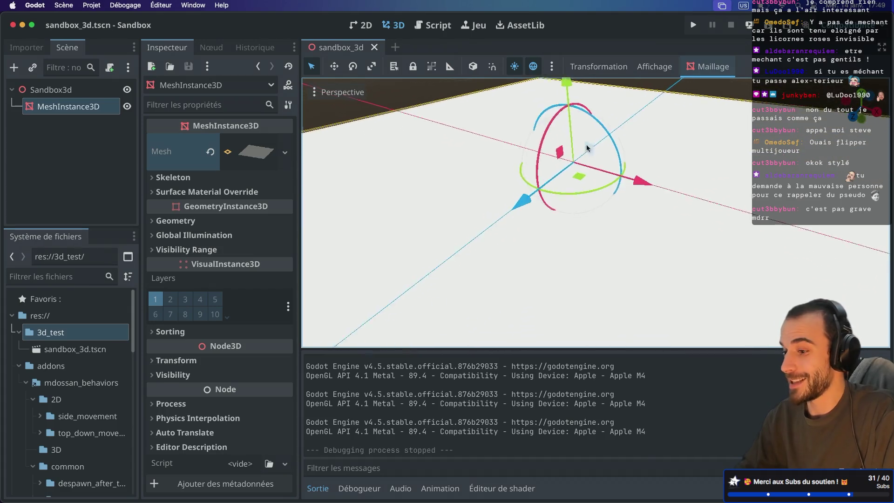
pyautogui.scroll(4, 558, 241)
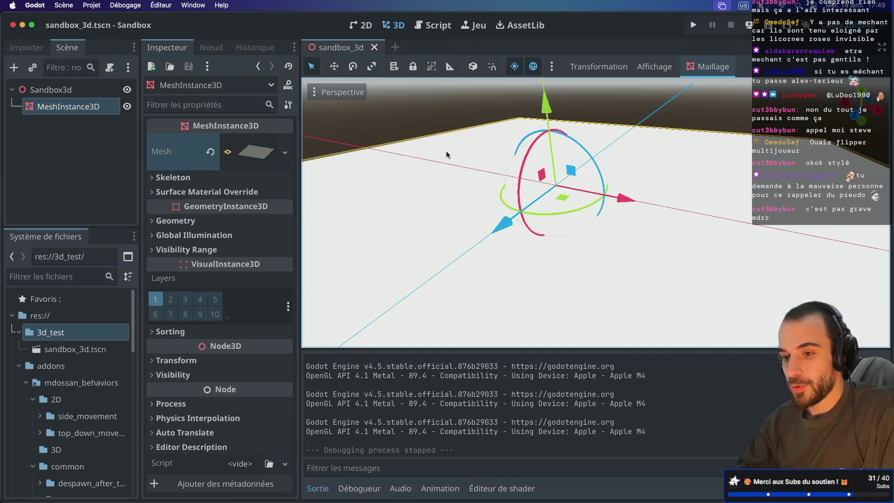
pyautogui.click(62, 91)
pyautogui.press('super+a')
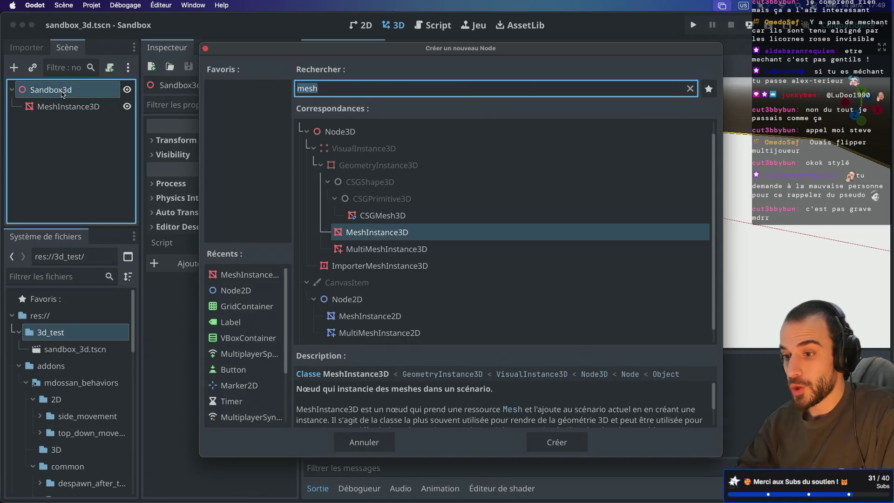
pyautogui.write('camera')
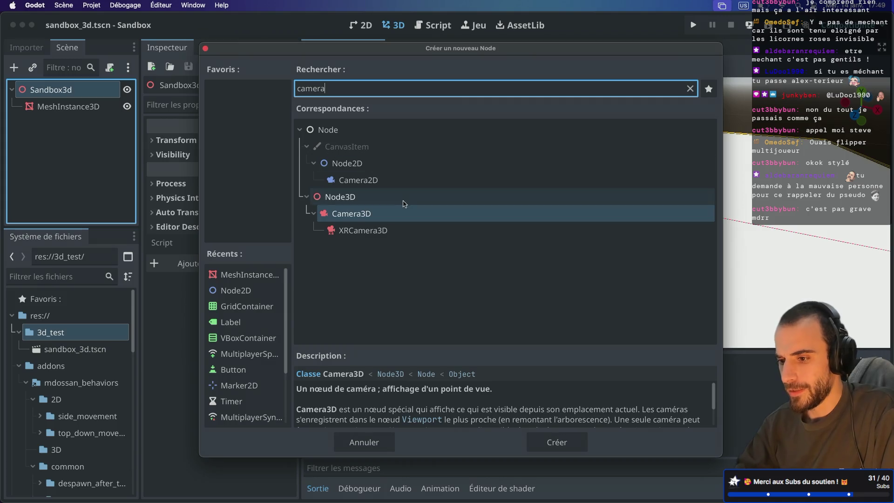
pyautogui.doubleClick(404, 213)
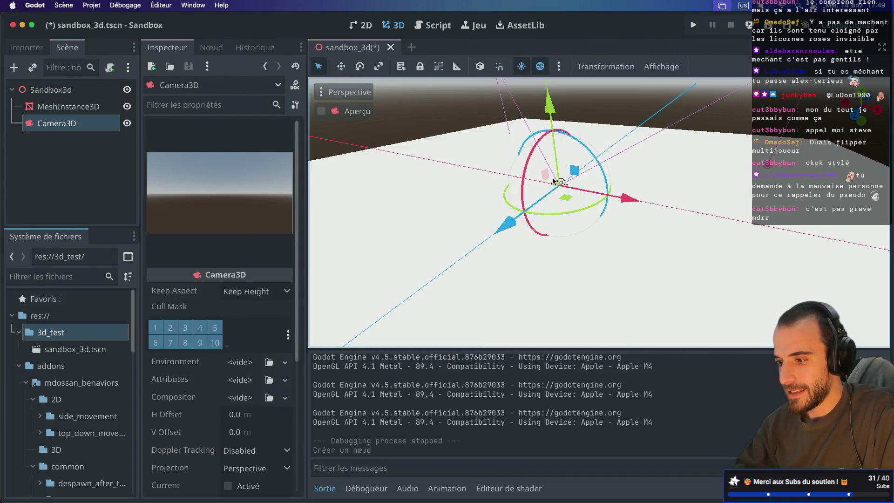
# - Drag the camera along its Z and Y axes to reposition it above the plane
pyautogui.moveTo(513, 223); pyautogui.dragTo(484, 246)
pyautogui.click(94, 122)
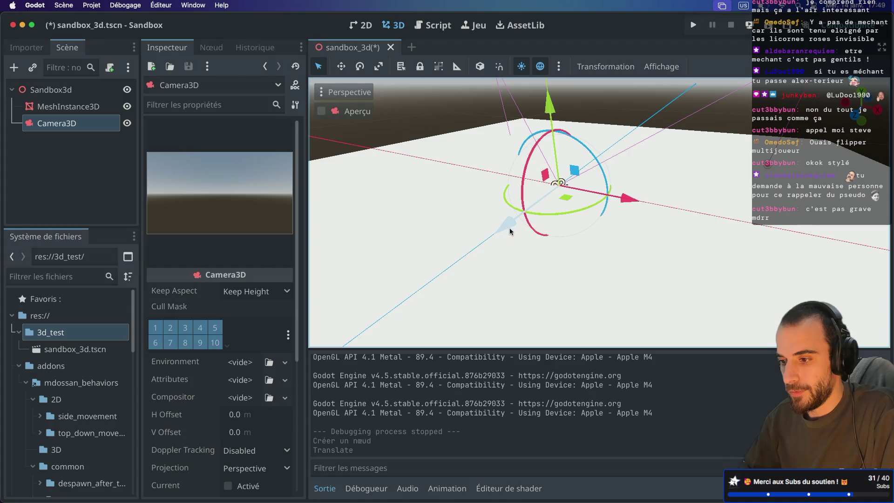
pyautogui.moveTo(511, 234); pyautogui.dragTo(451, 256)
pyautogui.moveTo(539, 183); pyautogui.dragTo(540, 181)
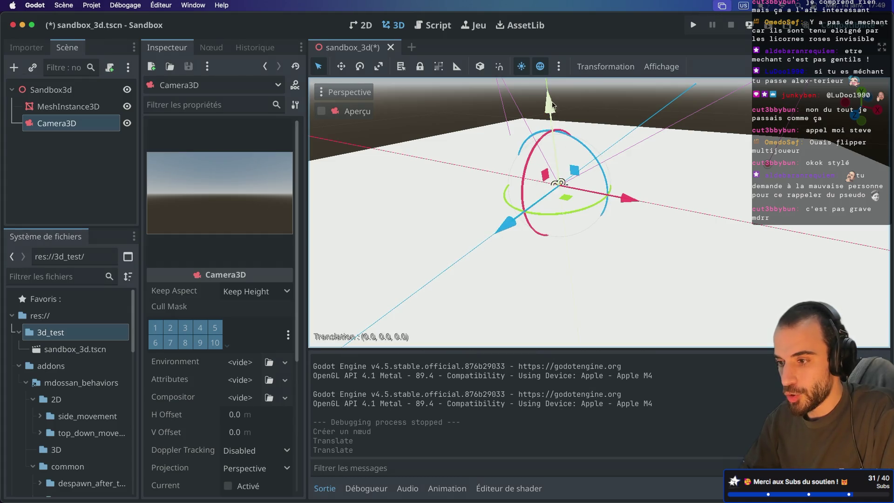
pyautogui.moveTo(547, 74); pyautogui.dragTo(548, 176)
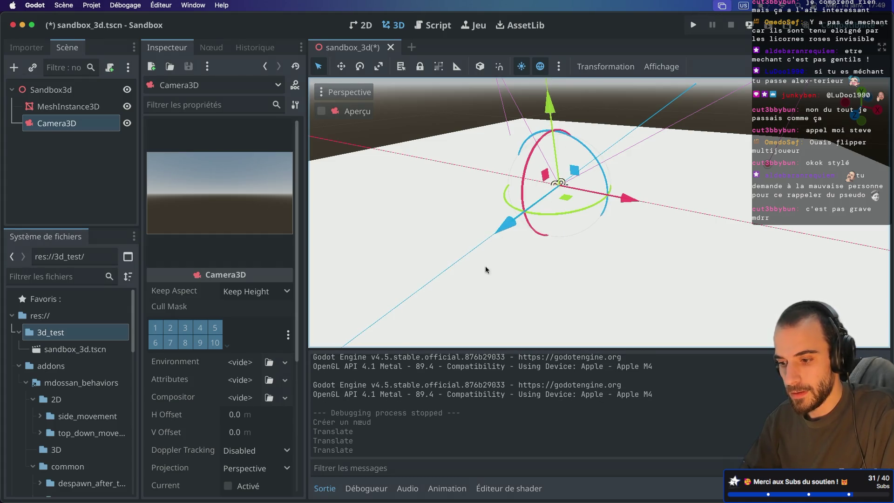
# - In Move mode (W), raise and shift the camera, then narrow its field of view to about 39.6
pyautogui.press('w')
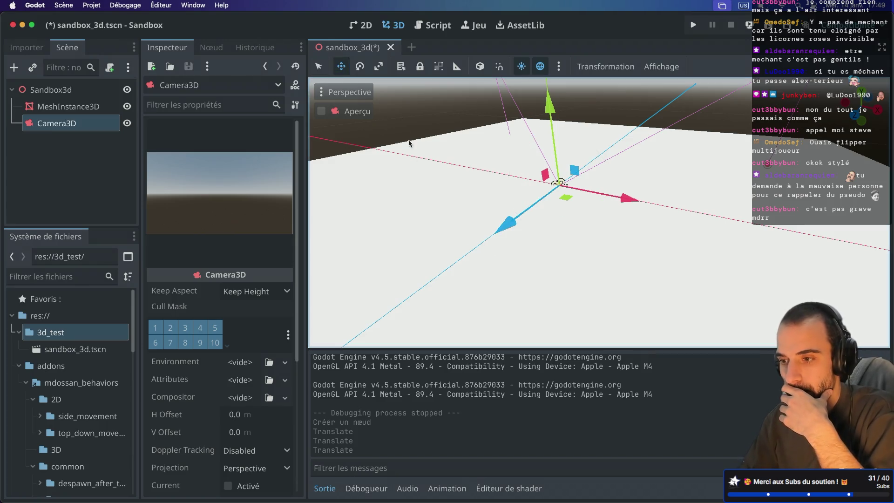
pyautogui.click(507, 224)
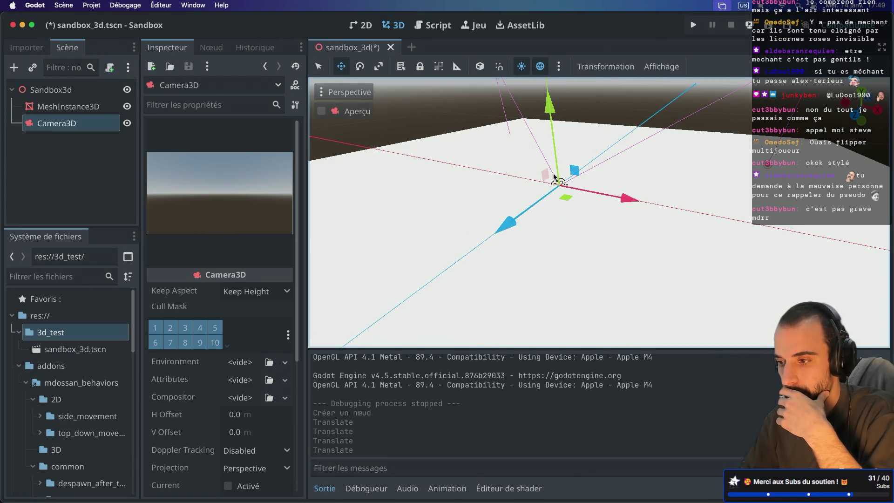
pyautogui.moveTo(551, 112); pyautogui.dragTo(538, 93)
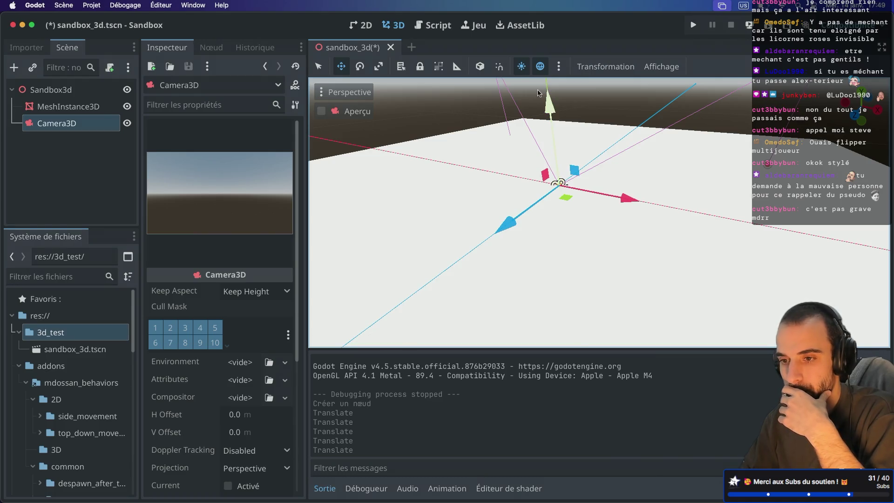
pyautogui.moveTo(572, 182)
pyautogui.mouseDown()
pyautogui.moveTo(599, 181)
pyautogui.moveTo(516, 189)
pyautogui.moveTo(430, 148)
pyautogui.moveTo(365, 156)
pyautogui.moveTo(487, 193)
pyautogui.moveTo(639, 178)
pyautogui.mouseUp()
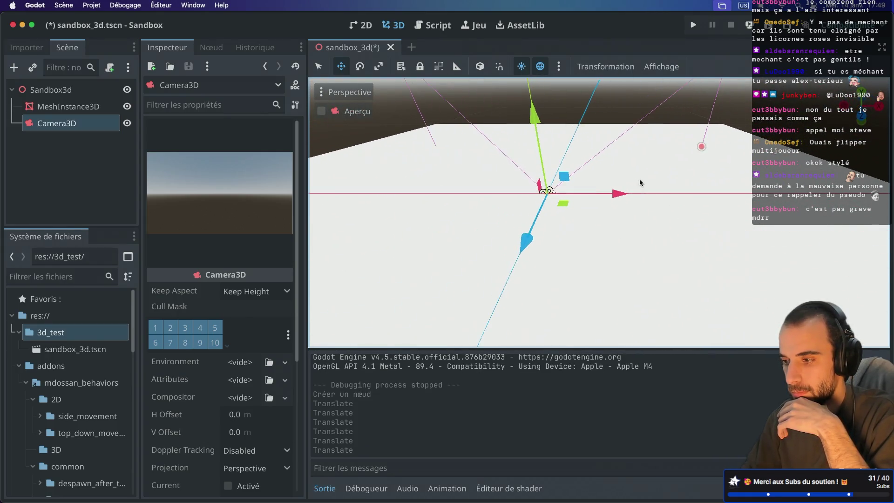
pyautogui.scroll(3, 651, 179)
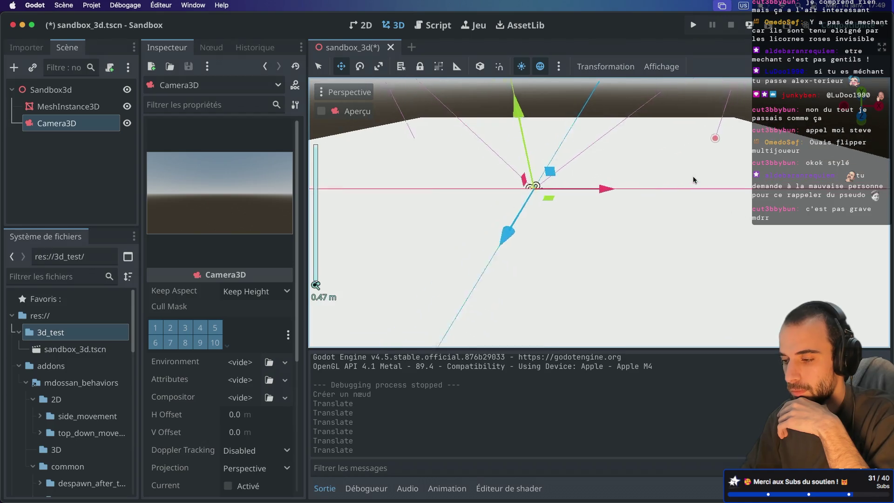
pyautogui.moveTo(682, 160)
pyautogui.mouseDown()
pyautogui.moveTo(621, 166)
pyautogui.moveTo(665, 169)
pyautogui.moveTo(587, 163)
pyautogui.moveTo(647, 158)
pyautogui.moveTo(562, 148)
pyautogui.mouseUp()
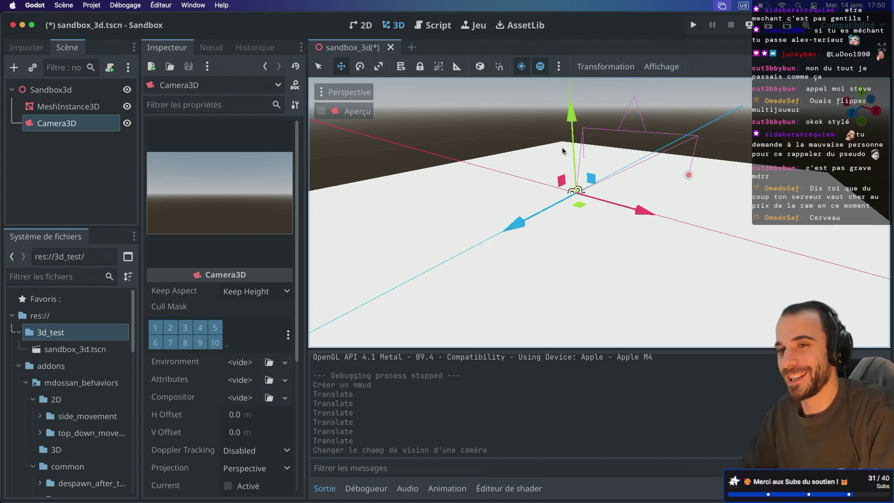
# - Nudge the camera up, then select the plane mesh and shift it along its vertical axis
pyautogui.moveTo(575, 108); pyautogui.dragTo(561, 133)
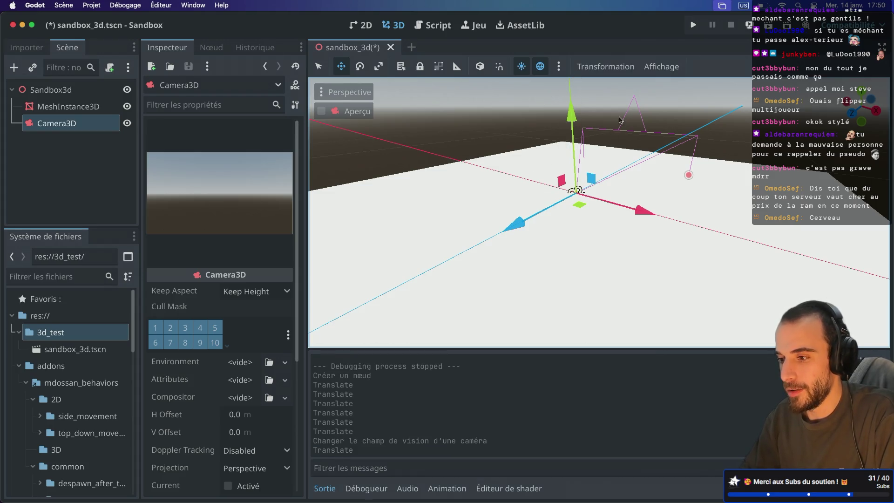
pyautogui.scroll(5, 560, 134)
pyautogui.scroll(4, 562, 195)
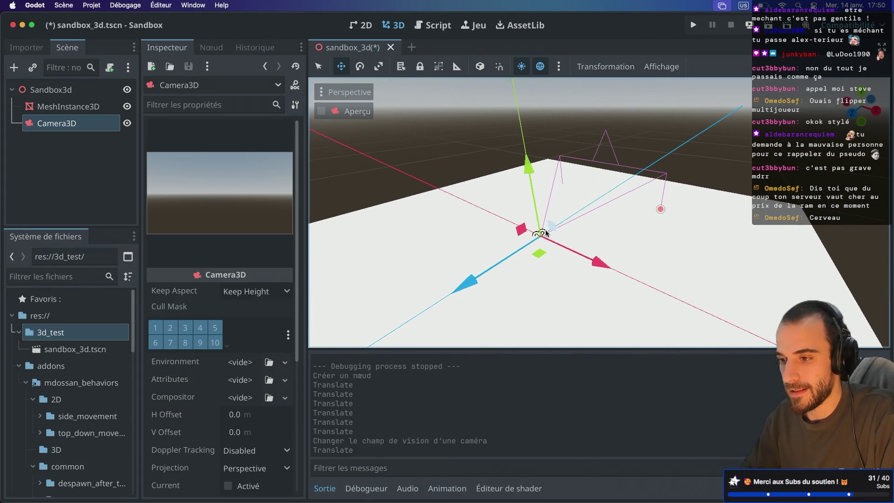
pyautogui.scroll(-4, 462, 207)
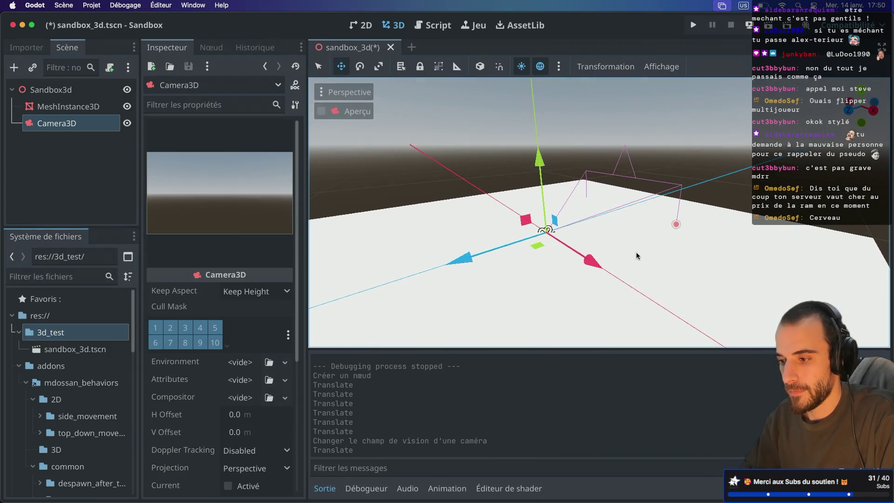
pyautogui.click(637, 254)
pyautogui.moveTo(537, 158)
pyautogui.mouseDown()
pyautogui.moveTo(545, 233)
pyautogui.moveTo(387, 278)
pyautogui.moveTo(402, 274)
pyautogui.mouseUp()
# - Select Camera3D and drag it along its Z axis to about 0.78
pyautogui.click(547, 232)
pyautogui.click(548, 234)
pyautogui.scroll(5, 466, 235)
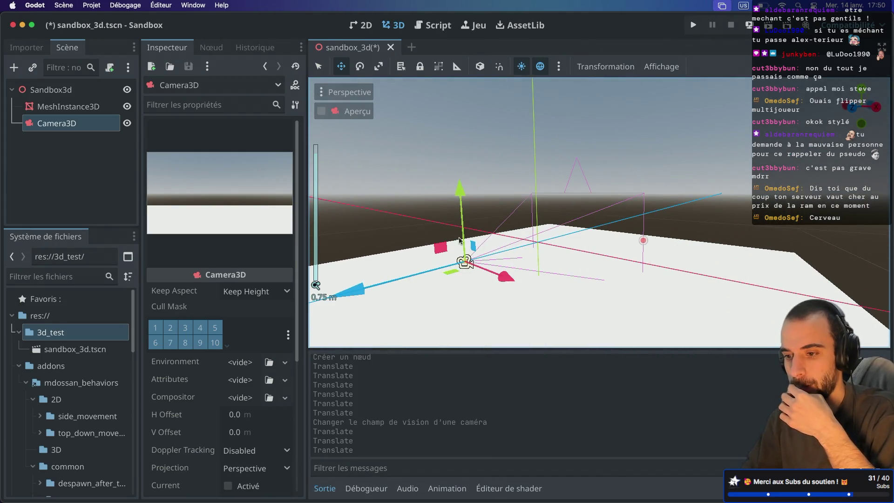
pyautogui.scroll(-3, 495, 215)
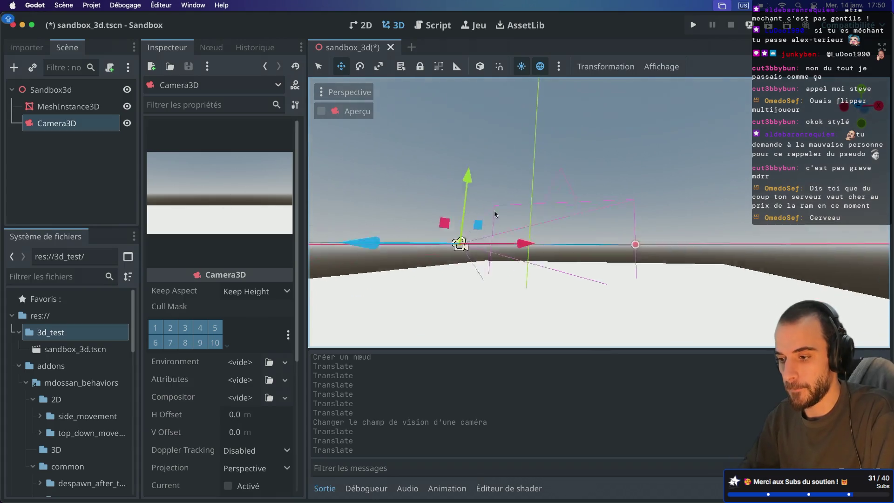
pyautogui.scroll(3, 498, 221)
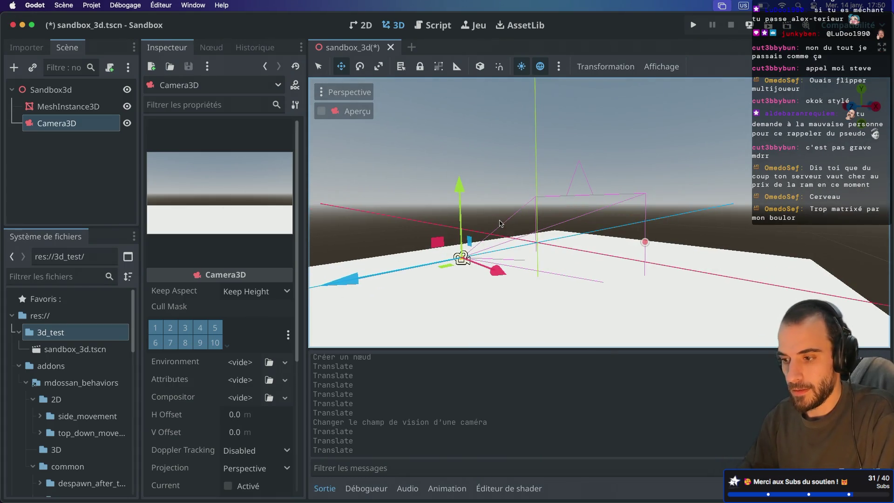
pyautogui.hscroll(-3, 561, 207)
pyautogui.moveTo(461, 227); pyautogui.dragTo(336, 224)
pyautogui.hscroll(-3, 342, 232)
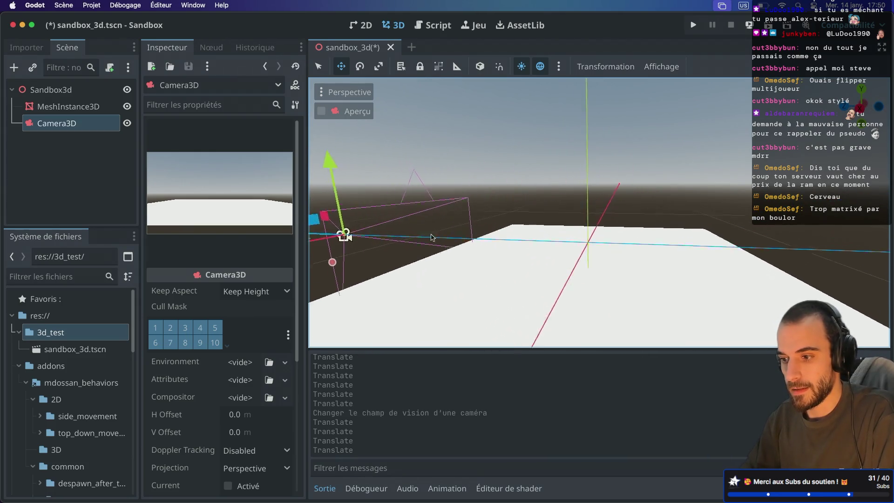
pyautogui.click(346, 283)
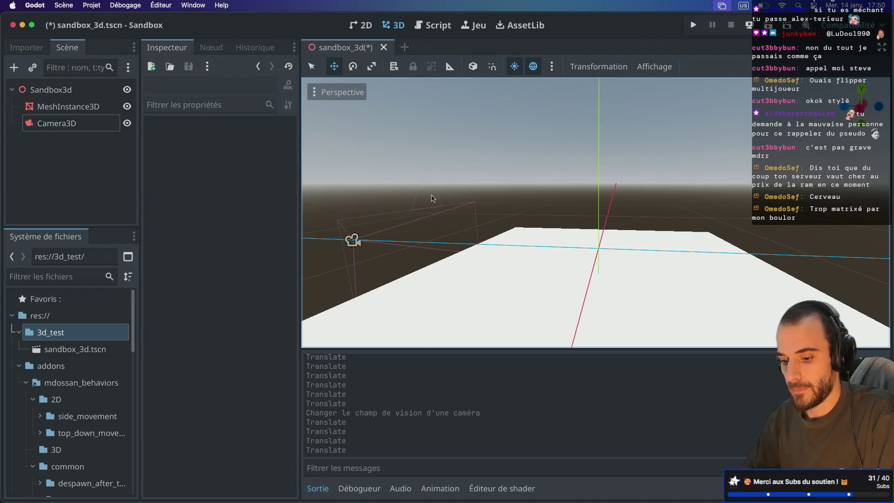
# - Collapse the output log and toggle the side docks on and off for a larger viewport
pyautogui.press('ctrl+super+d')
pyautogui.click(20, 488)
pyautogui.press('ctrl+super+d')
pyautogui.press('ctrl+super+d')
pyautogui.press('ctrl+super+d')
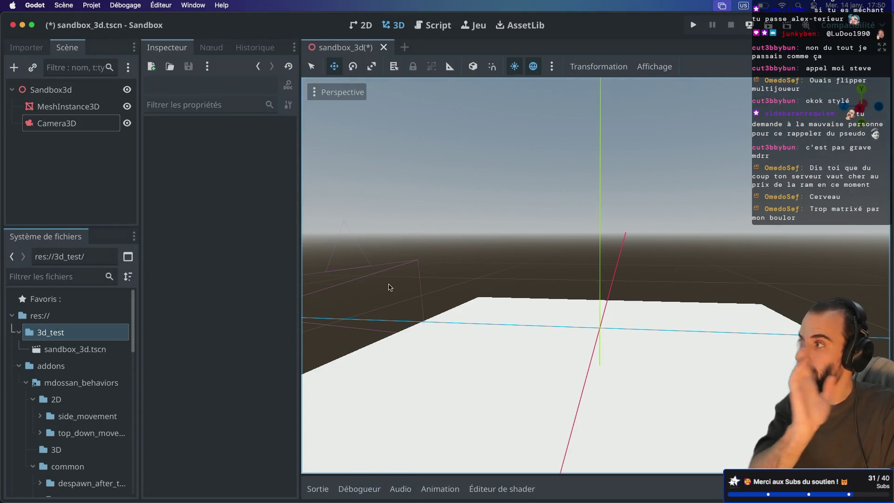
pyautogui.press('ctrl+super+d')
pyautogui.press('ctrl+super+d')
pyautogui.press('ctrl+super+d')
pyautogui.press('ctrl+super+d')
pyautogui.press('ctrl+super+d')
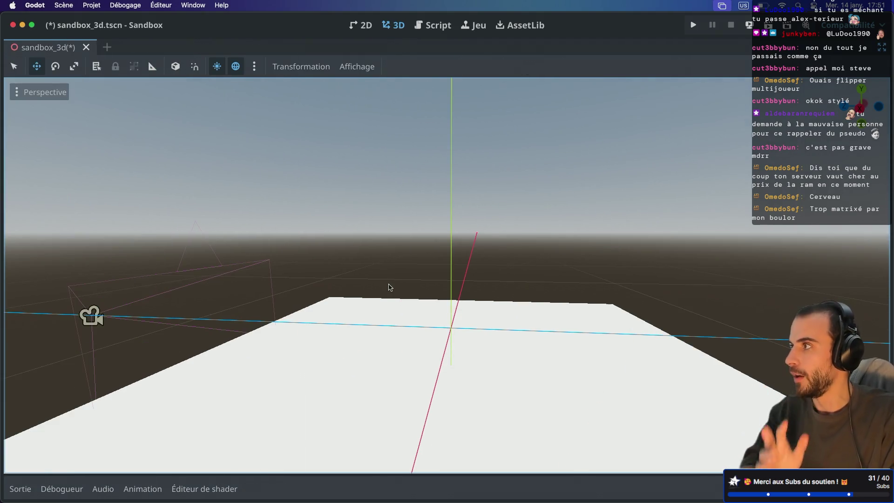
pyautogui.press('ctrl+super+d')
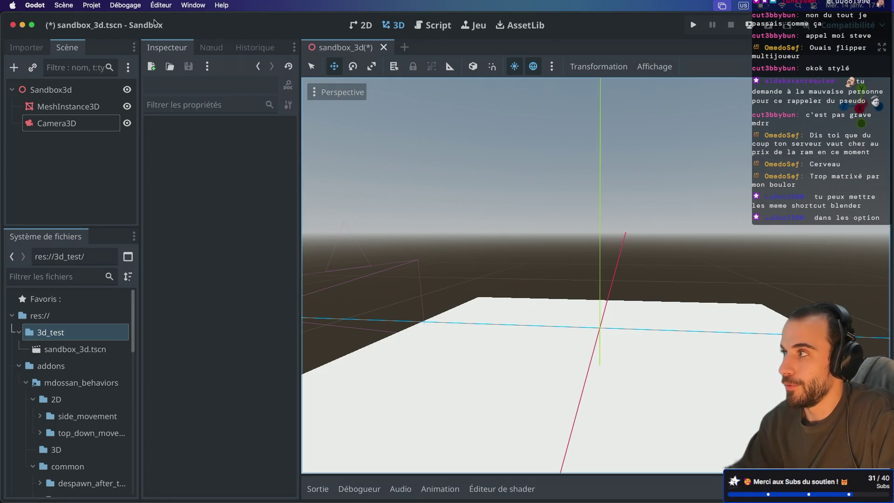
pyautogui.click(62, 5)
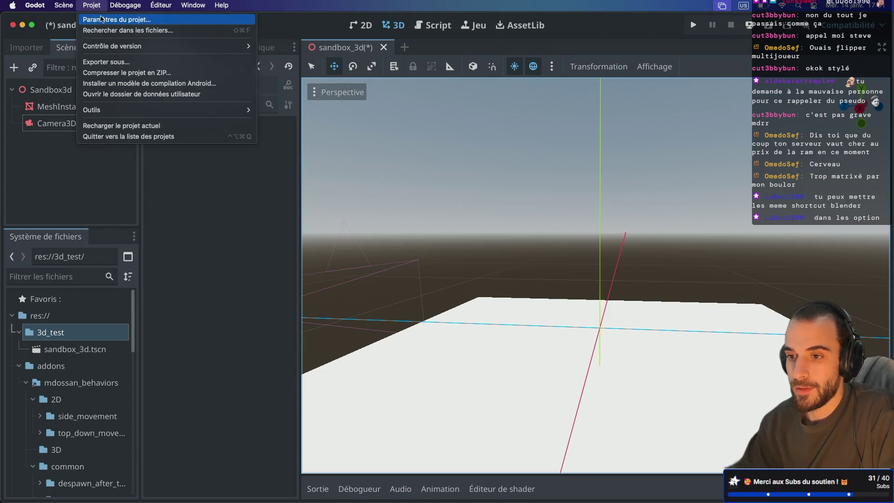
# - Filter Project Settings for 'blender' and check the File System > Importer Blender options
pyautogui.click(101, 18)
pyautogui.write('blender')
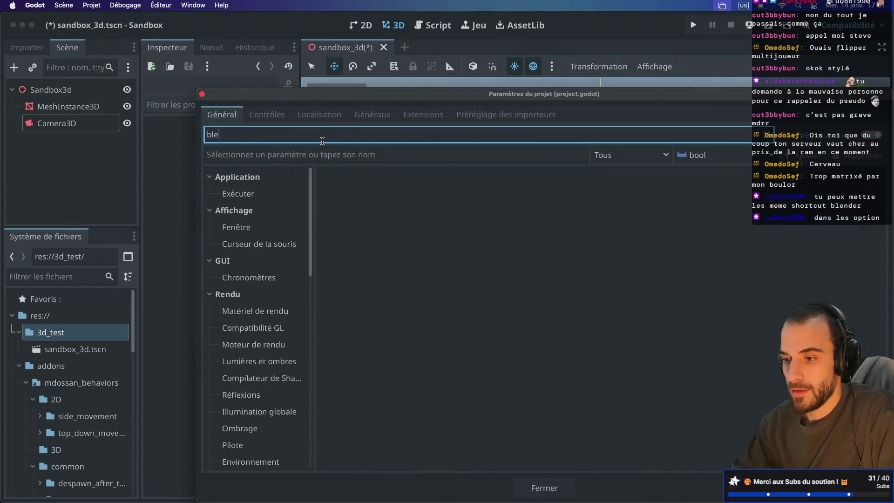
pyautogui.click(268, 183)
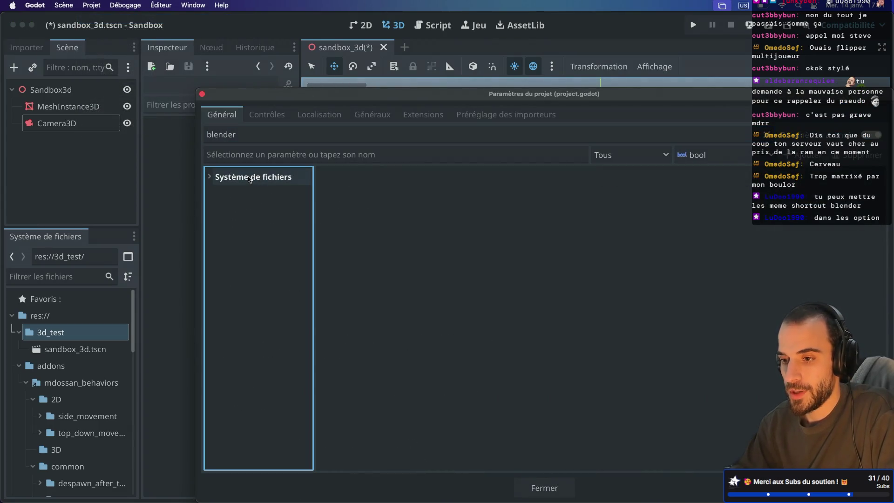
pyautogui.click(261, 177)
pyautogui.click(243, 194)
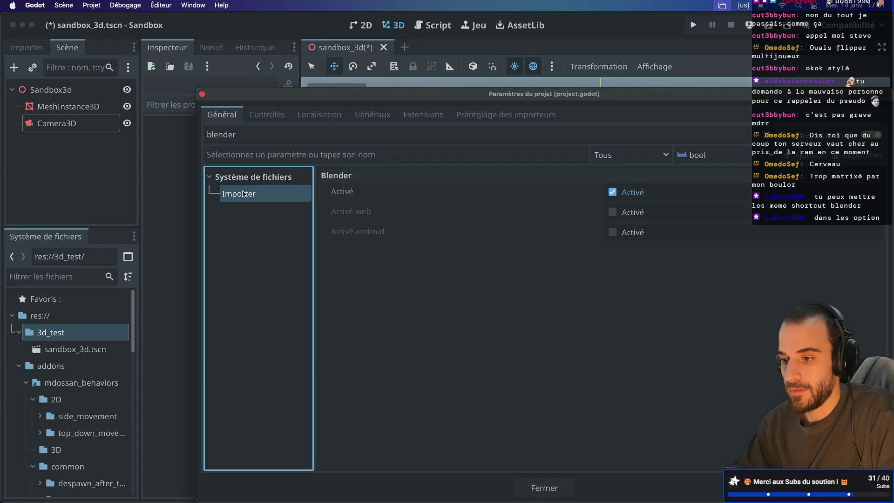
pyautogui.doubleClick(231, 134)
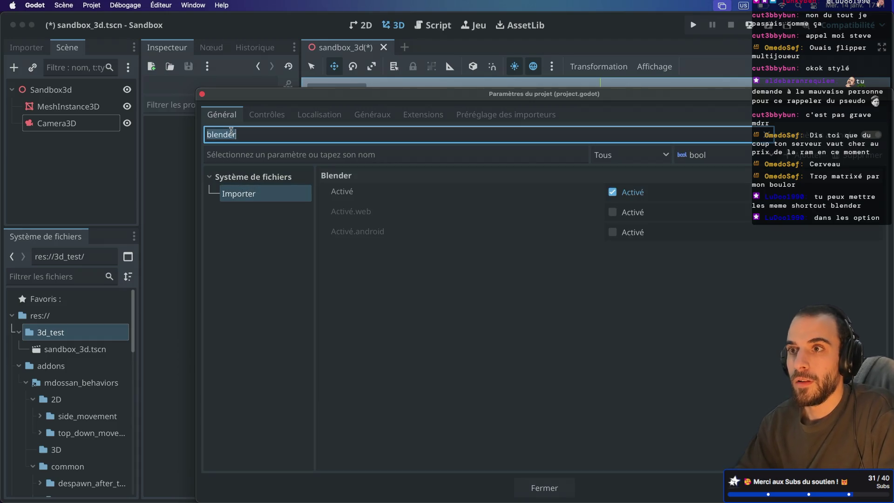
pyautogui.press('Escape')
pyautogui.press('super+Tab')
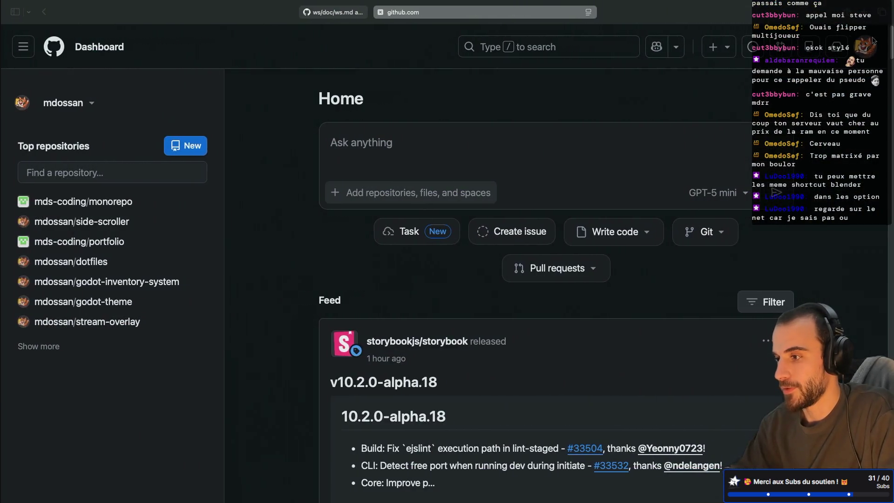
# - Search Google in a new tab for 'godot short cut blender'
pyautogui.press('super+t')
pyautogui.write('godot short')
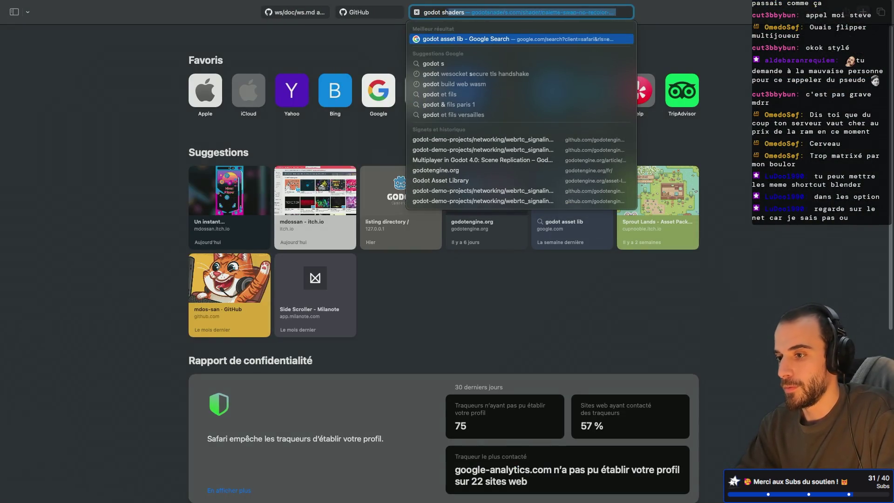
pyautogui.write(' cut blender')
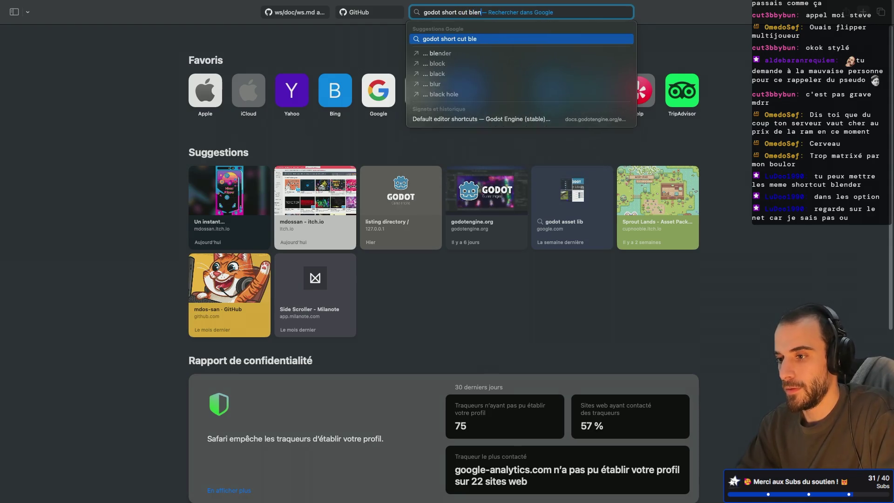
pyautogui.press('Return')
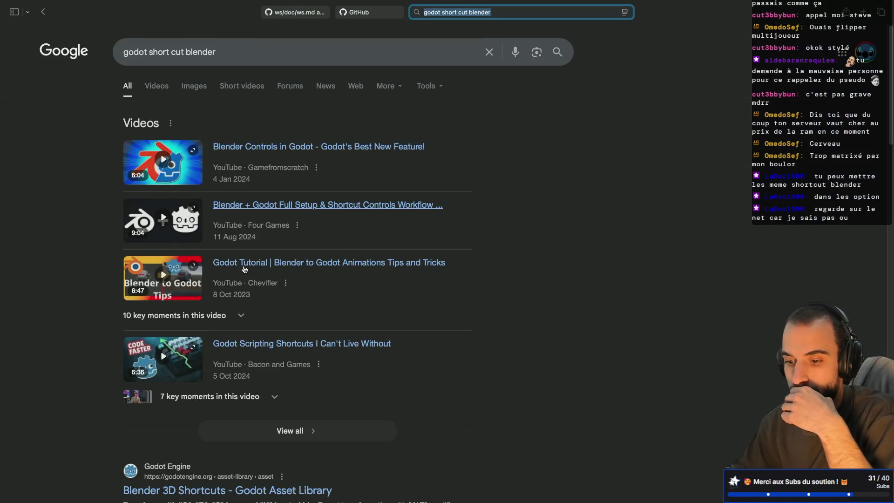
pyautogui.scroll(-5, 245, 269)
# - Look through the Blender 3D Shortcuts asset page
pyautogui.click(244, 271)
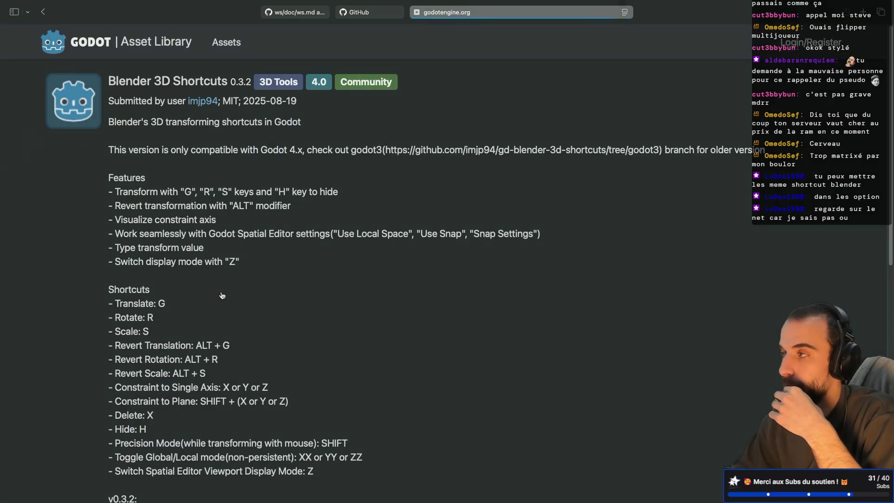
pyautogui.scroll(-6, 222, 295)
pyautogui.scroll(6, 222, 295)
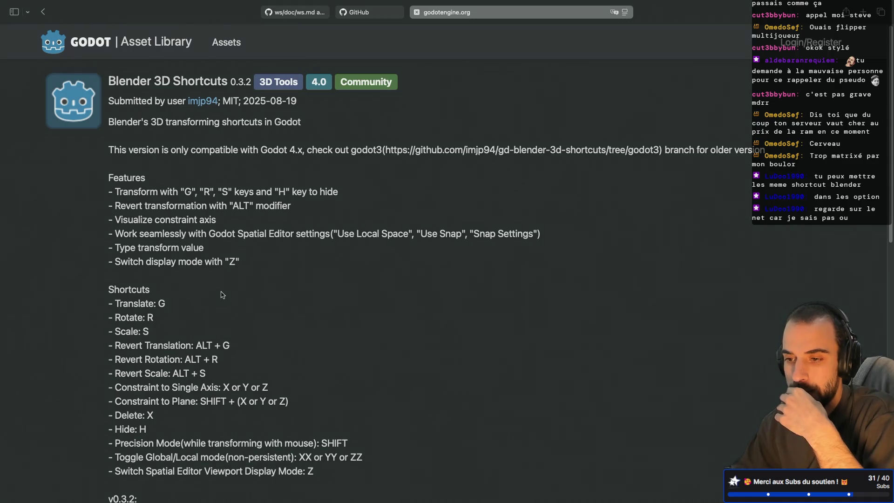
pyautogui.hscroll(-5, 222, 294)
pyautogui.scroll(-10, 222, 294)
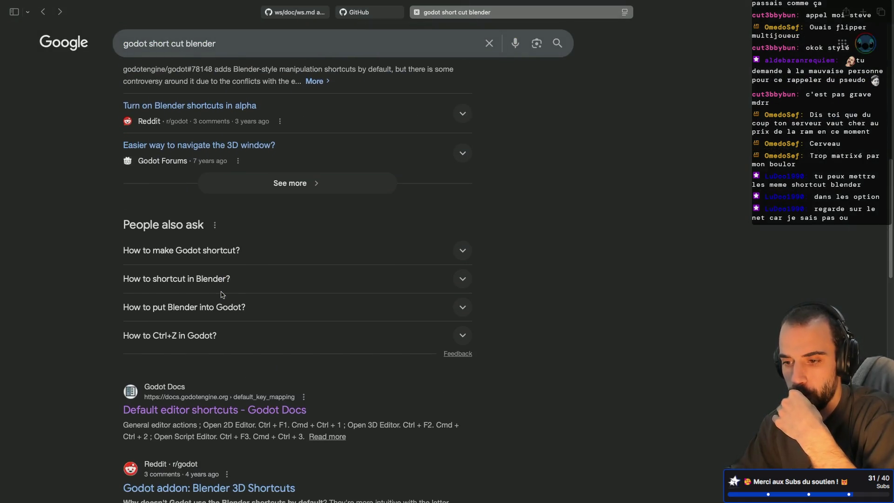
pyautogui.scroll(-3, 222, 294)
pyautogui.scroll(-2, 221, 294)
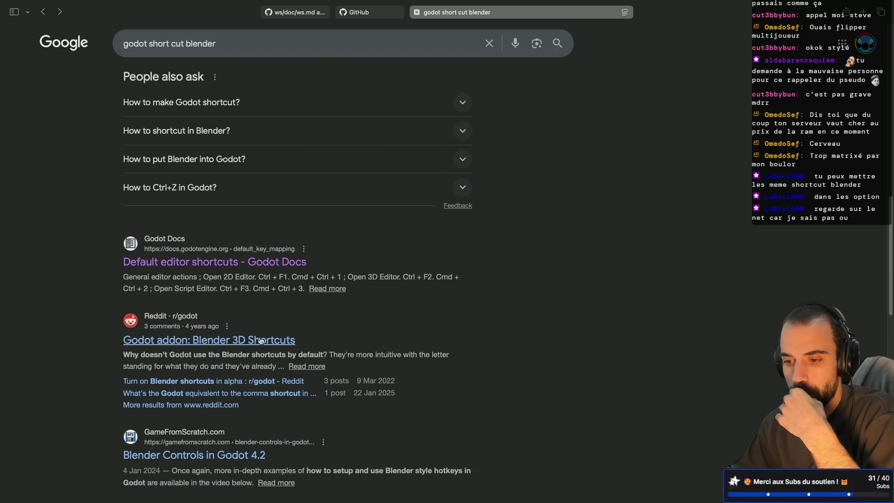
pyautogui.scroll(-8, 261, 341)
pyautogui.click(231, 223)
pyautogui.scroll(-1, 295, 195)
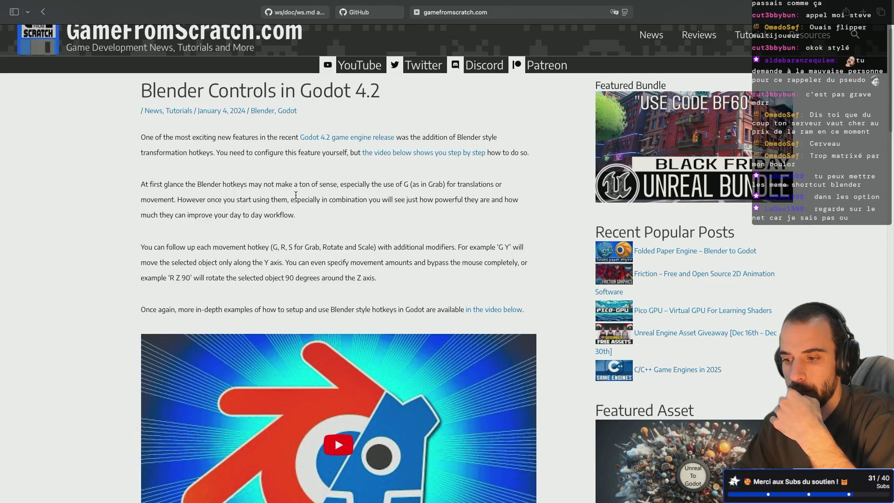
pyautogui.scroll(-5, 295, 195)
pyautogui.scroll(6, 295, 194)
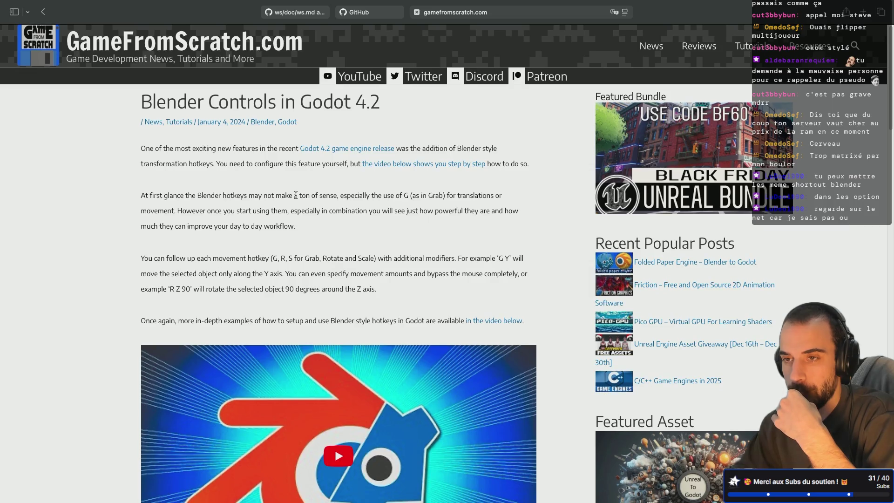
pyautogui.press('super+bracketleft')
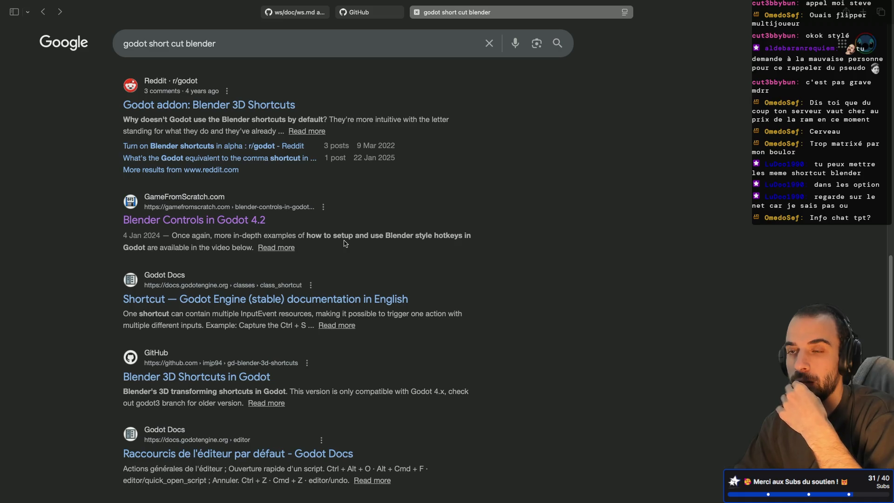
pyautogui.scroll(-3, 346, 243)
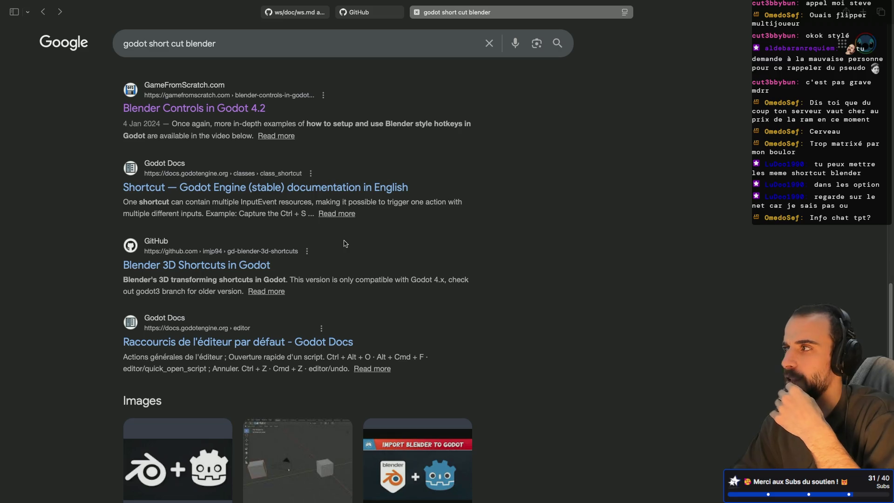
pyautogui.scroll(-3, 345, 242)
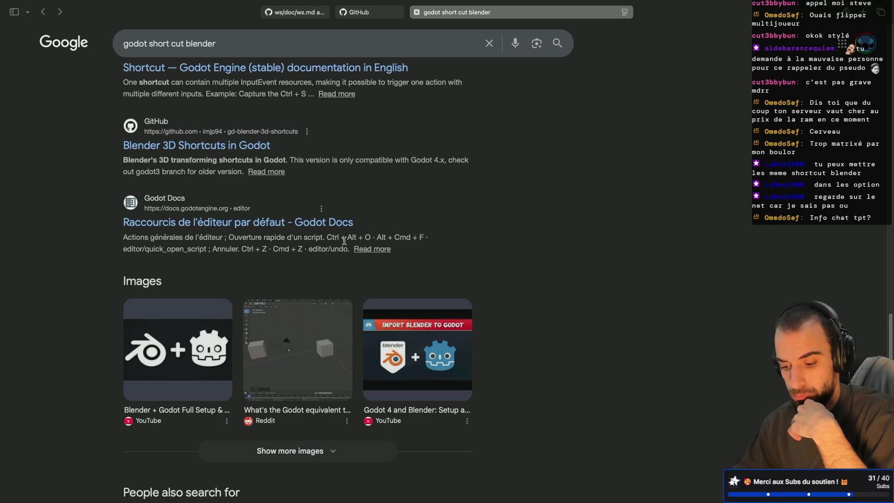
pyautogui.scroll(-1, 345, 242)
pyautogui.scroll(1, 345, 242)
pyautogui.scroll(-2, 344, 241)
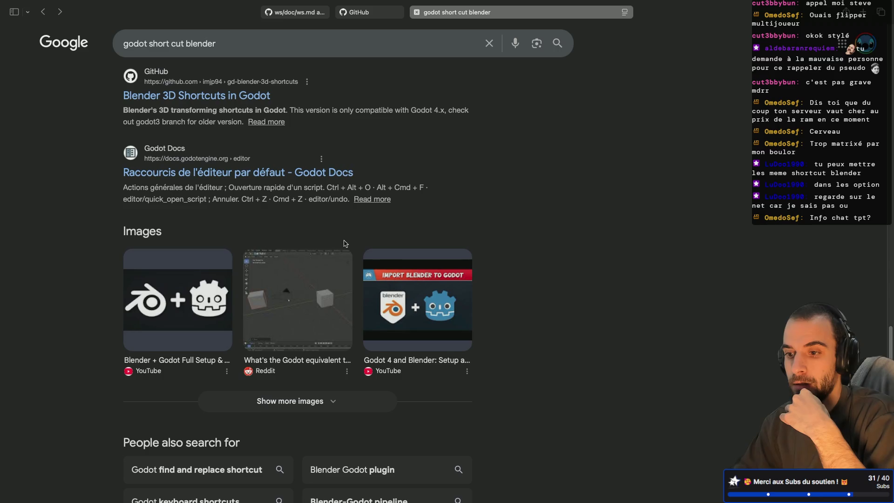
pyautogui.scroll(2, 344, 242)
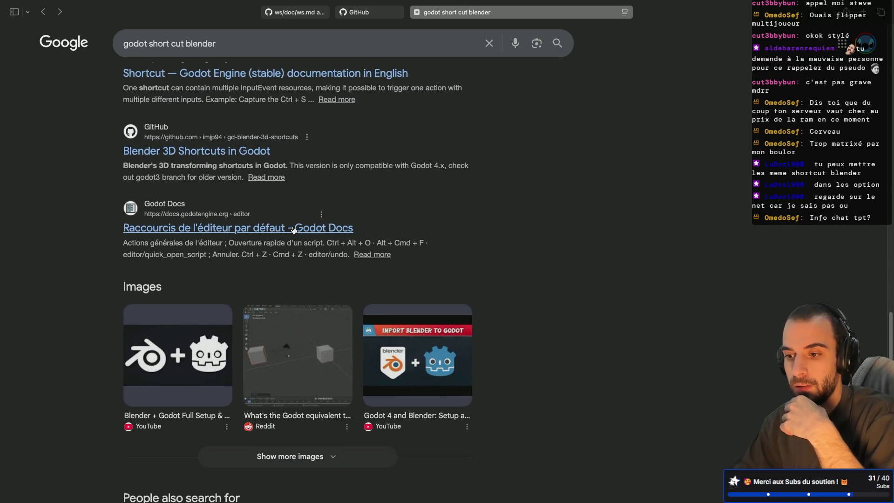
# - Open the Godot docs page on default editor shortcuts and search it for Blender shortcuts
pyautogui.click(292, 228)
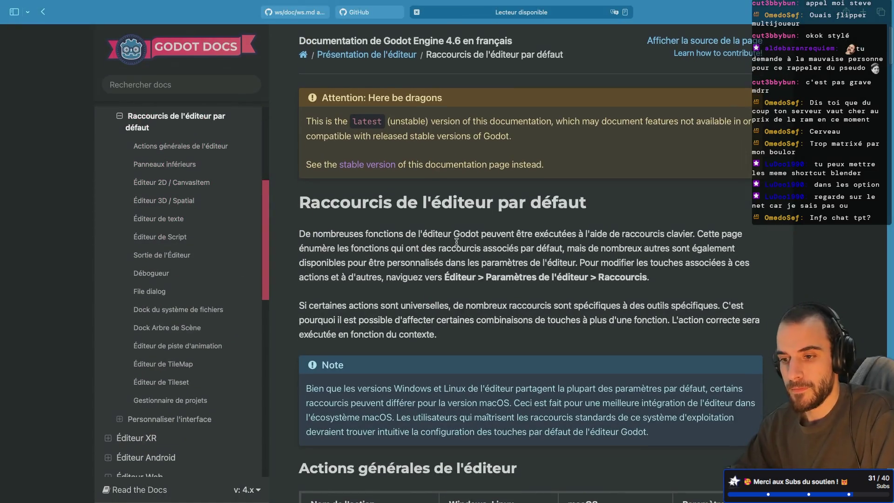
pyautogui.scroll(-1, 447, 238)
pyautogui.scroll(-6, 456, 242)
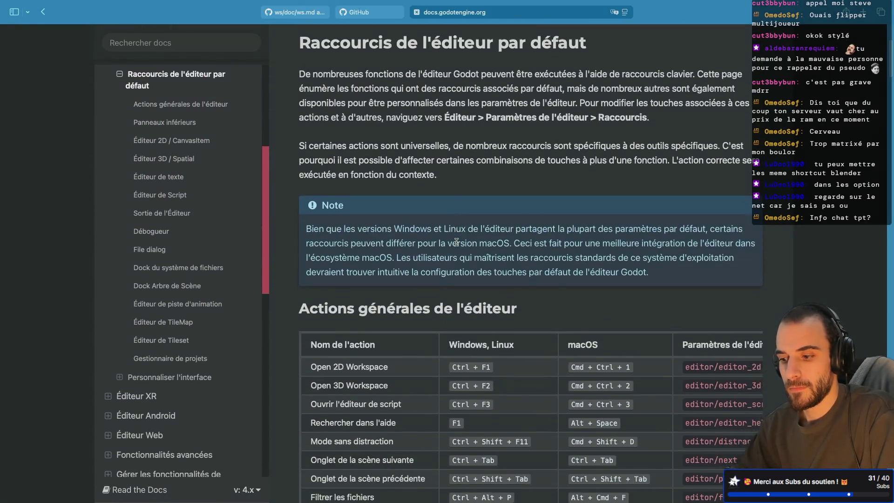
pyautogui.press('super+f')
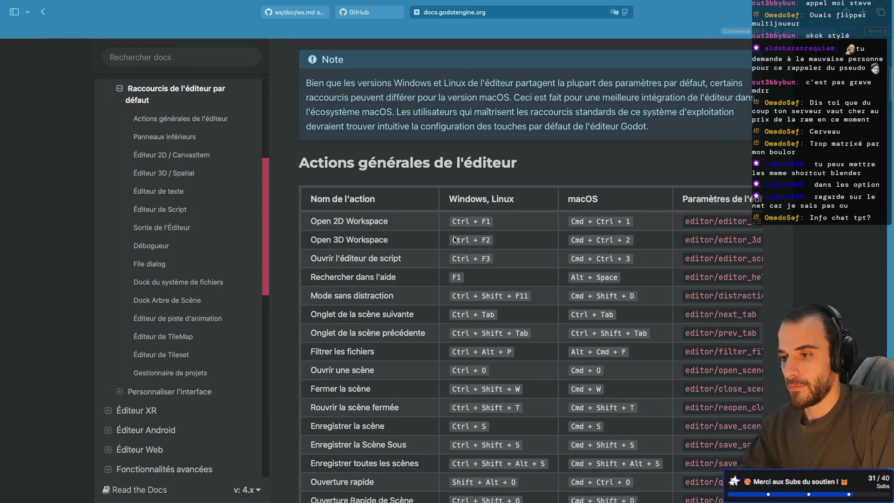
pyautogui.write('der')
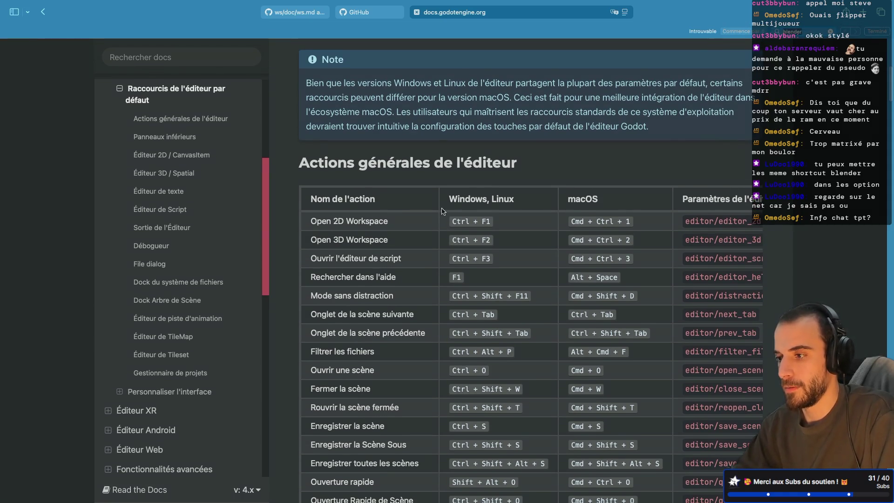
pyautogui.scroll(7, 443, 211)
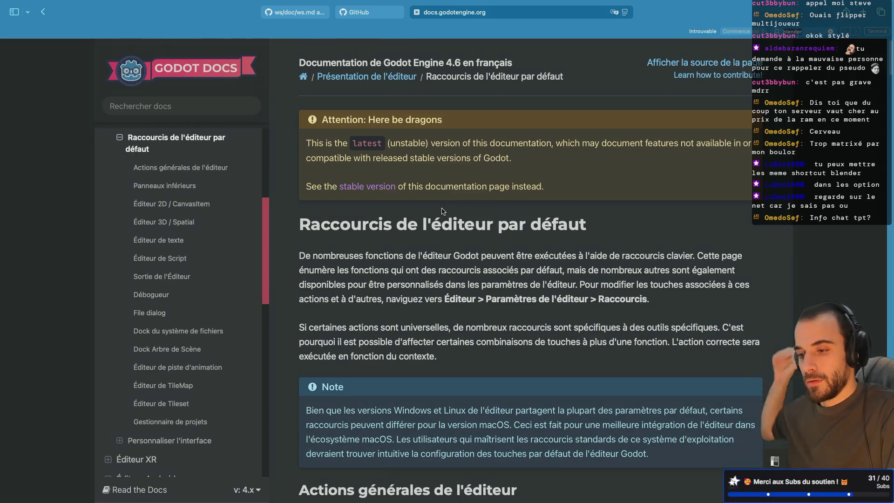
pyautogui.press('super+Tab')
# - Search the AssetLib for 'blender', review Blender 3D Shortcuts' details, and return to the 3D view
pyautogui.click(521, 25)
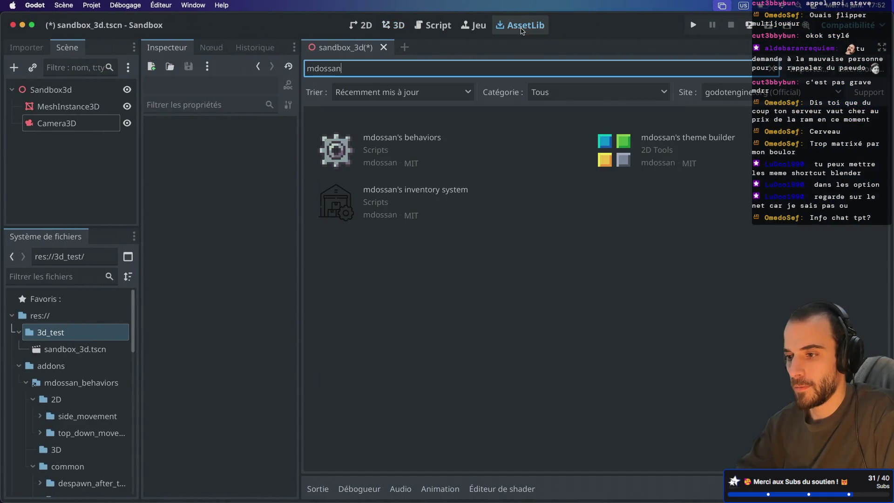
pyautogui.doubleClick(443, 65)
pyautogui.write('blender')
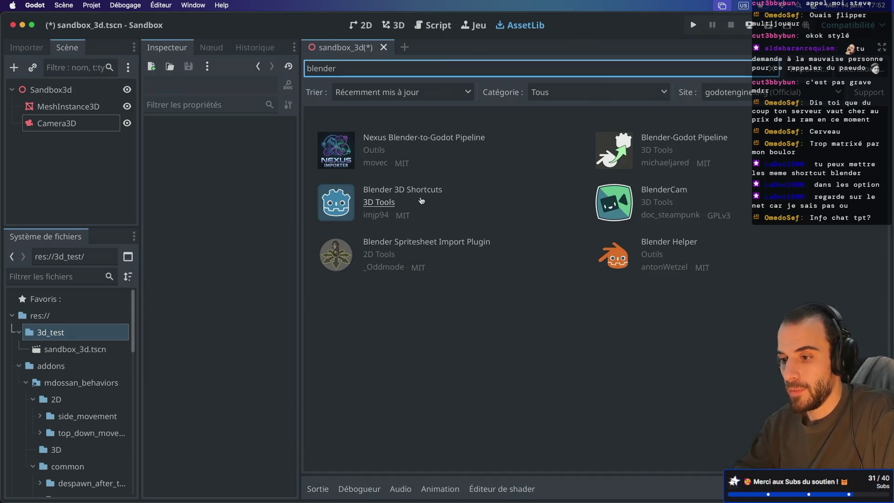
pyautogui.click(409, 190)
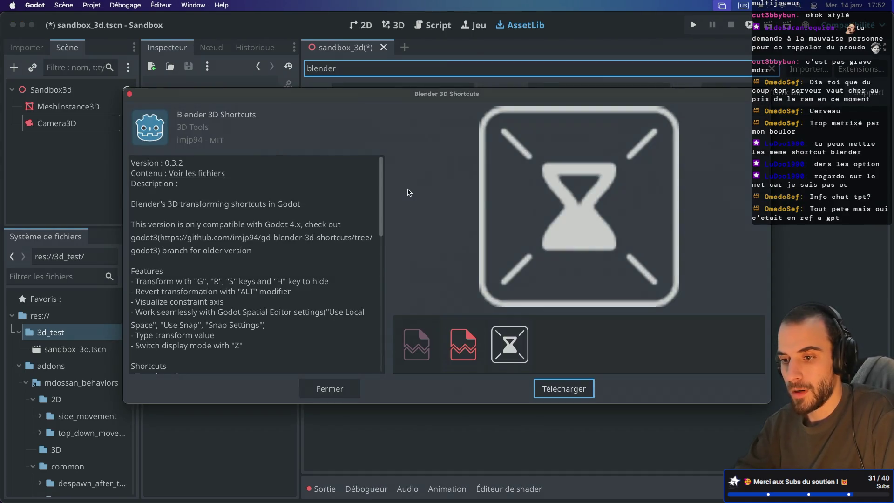
pyautogui.scroll(-10, 205, 200)
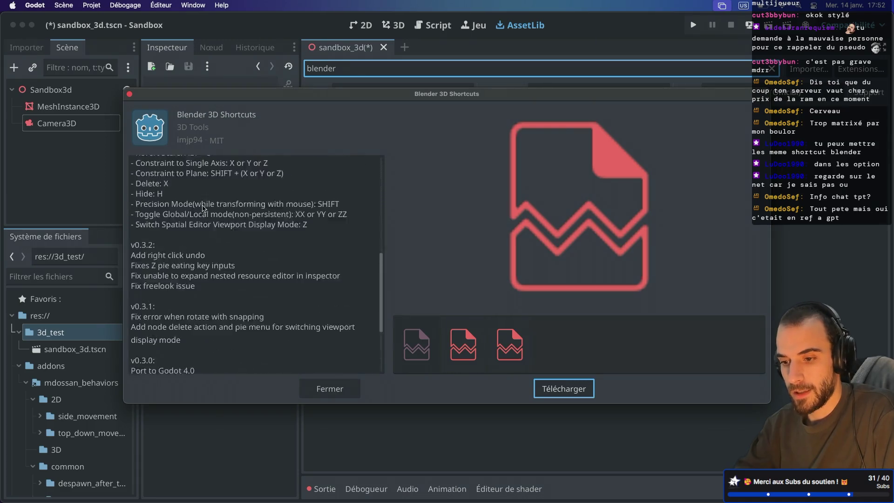
pyautogui.scroll(12, 204, 208)
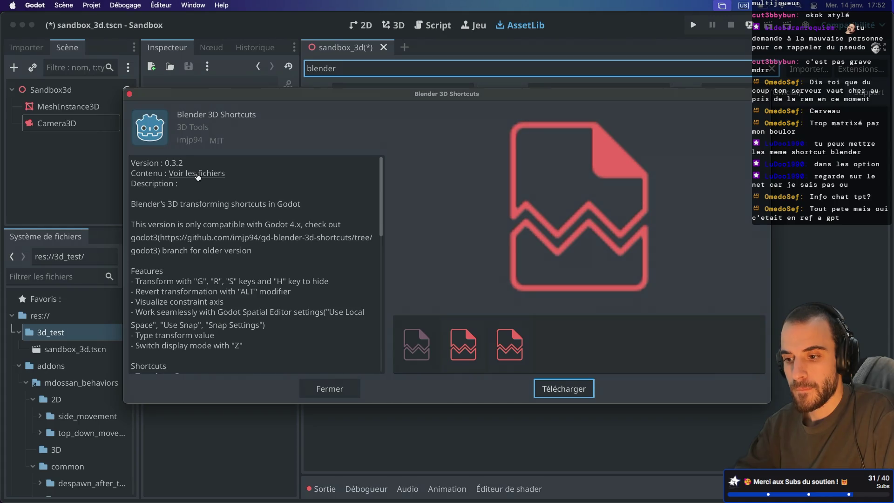
pyautogui.press('Escape')
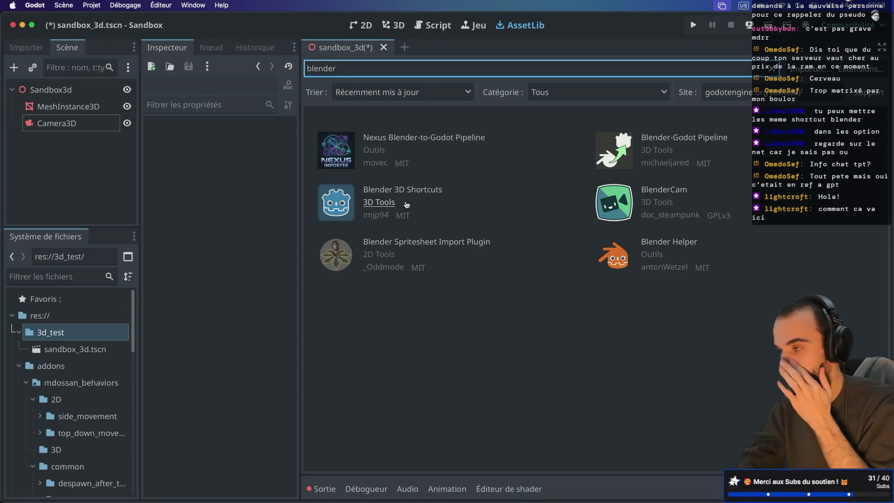
pyautogui.click(393, 26)
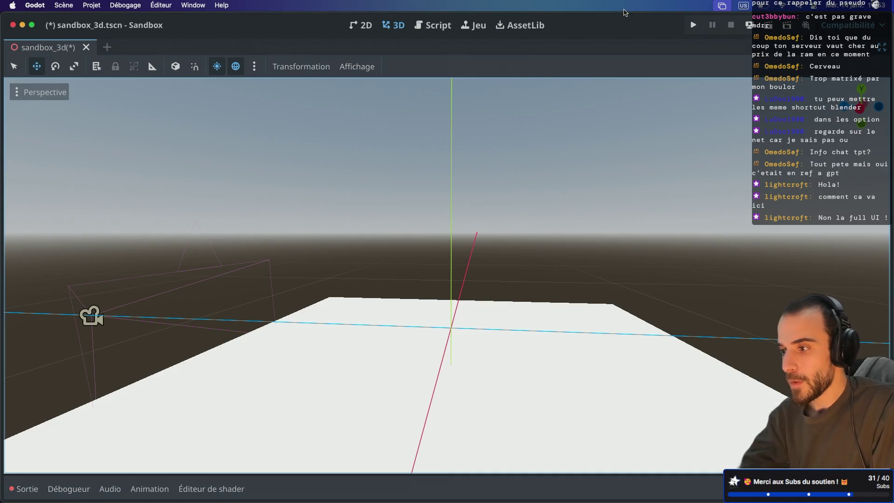
# - Test-run the scene, then collapse the output log, restore the docks and select Sandbox3d
pyautogui.click(768, 25)
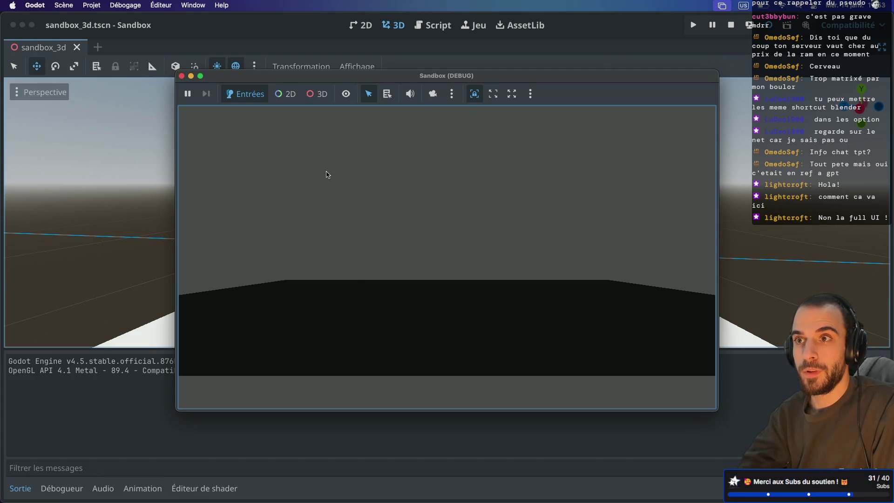
pyautogui.click(182, 76)
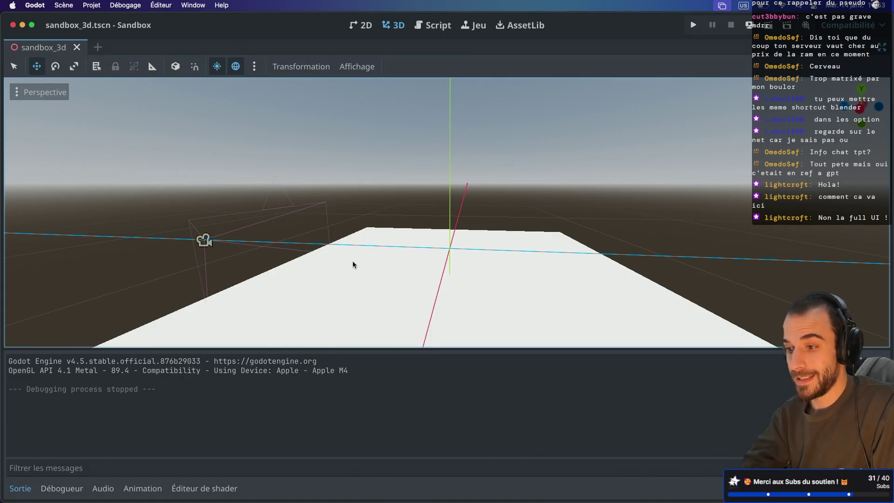
pyautogui.click(20, 488)
pyautogui.press('ctrl+super+d')
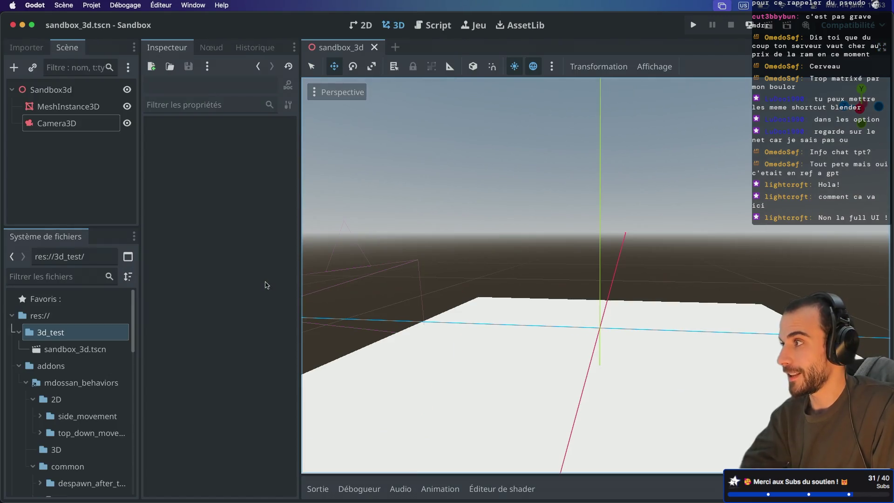
pyautogui.click(72, 92)
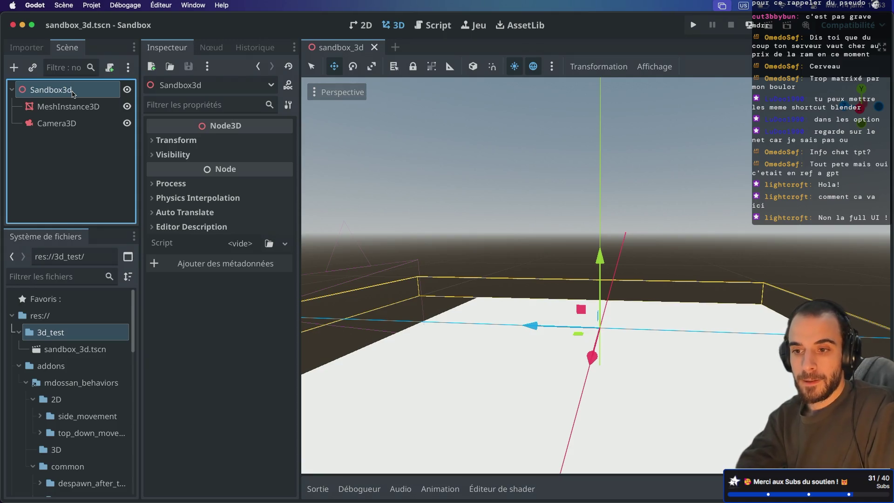
pyautogui.press('super+a')
# - Search the Create New Node list for 'Player', then clear the search
pyautogui.write('Player')
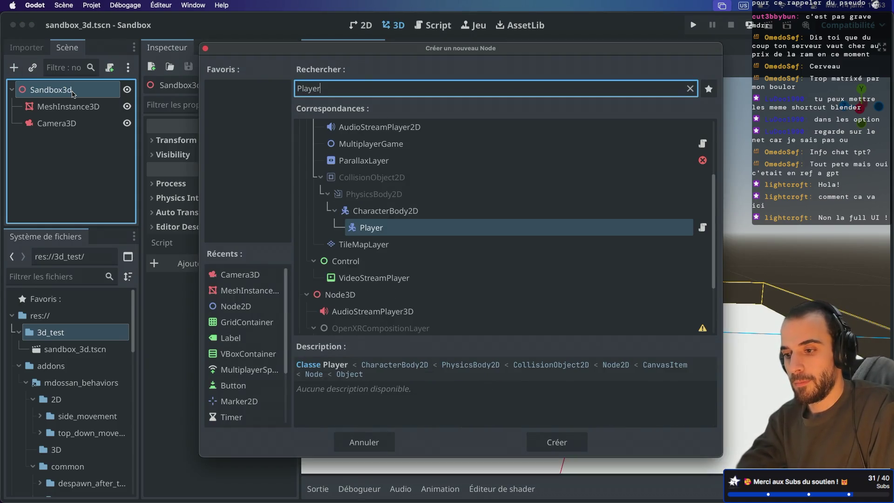
pyautogui.scroll(-4, 336, 228)
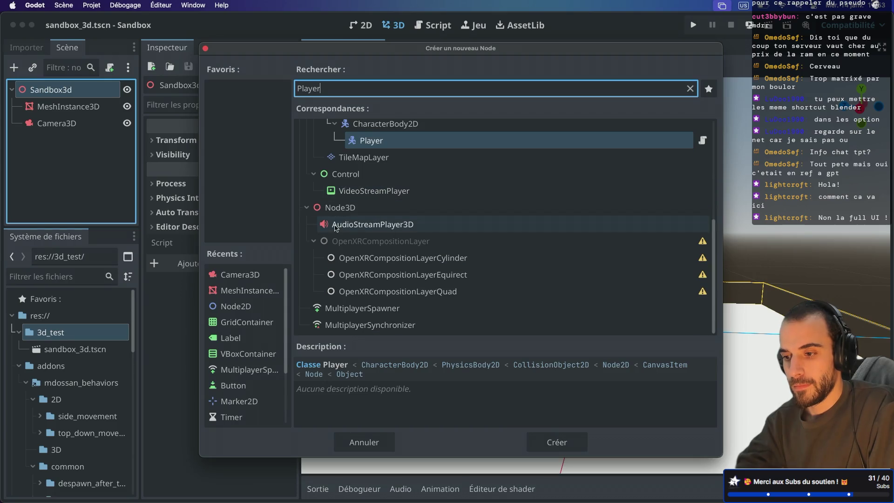
pyautogui.scroll(1, 335, 225)
pyautogui.scroll(6, 335, 226)
pyautogui.scroll(-6, 335, 225)
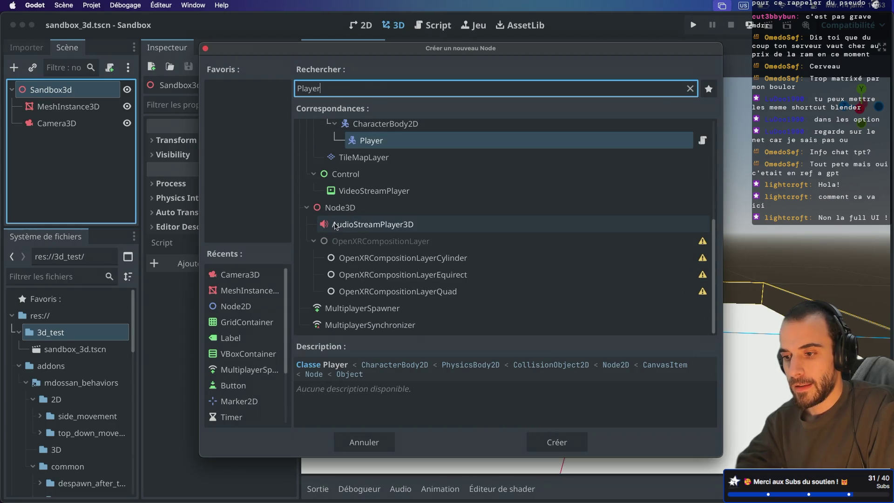
pyautogui.doubleClick(310, 86)
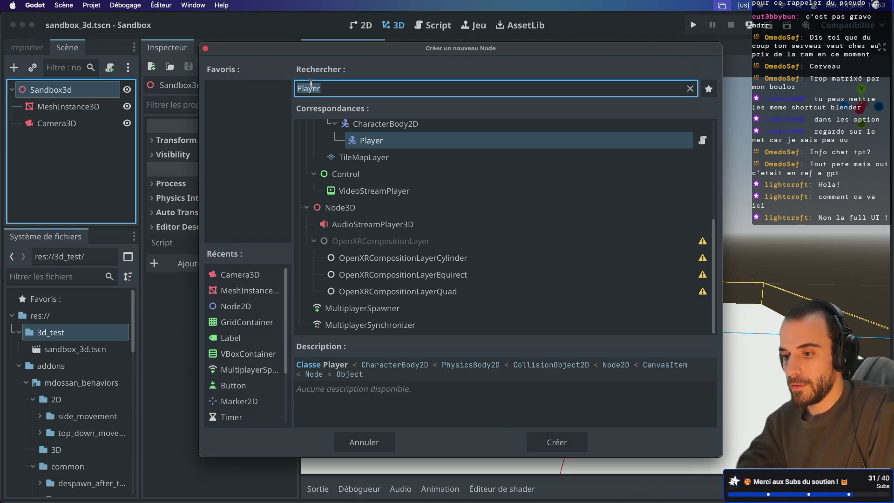
pyautogui.press('BackSpace')
# - Expand the Node3D family and browse the available 3D node types
pyautogui.click(309, 197)
pyautogui.scroll(-1, 333, 222)
pyautogui.scroll(-5, 332, 222)
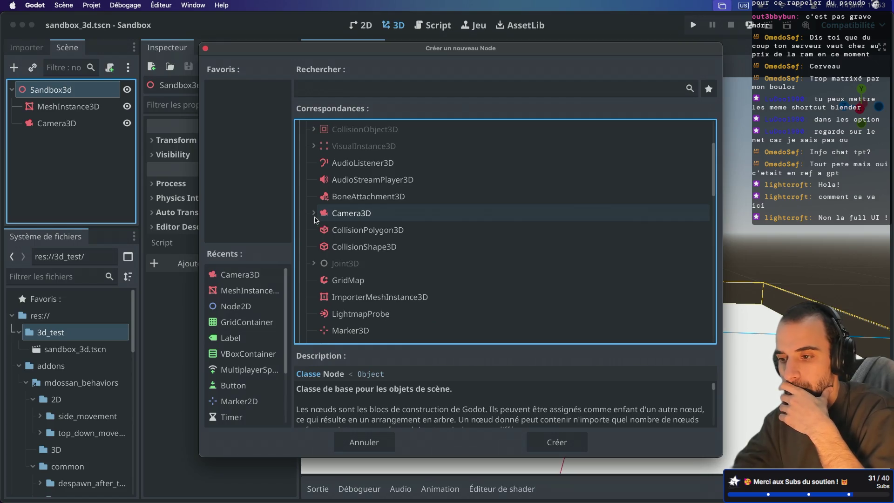
pyautogui.scroll(-5, 315, 220)
pyautogui.scroll(-12, 311, 217)
pyautogui.scroll(-2, 312, 217)
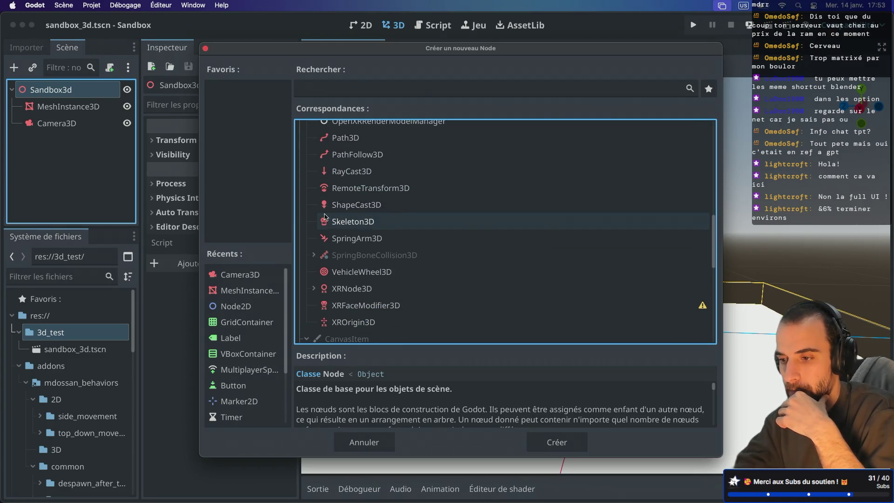
pyautogui.scroll(-1, 322, 222)
pyautogui.scroll(-1, 321, 222)
pyautogui.scroll(8, 322, 222)
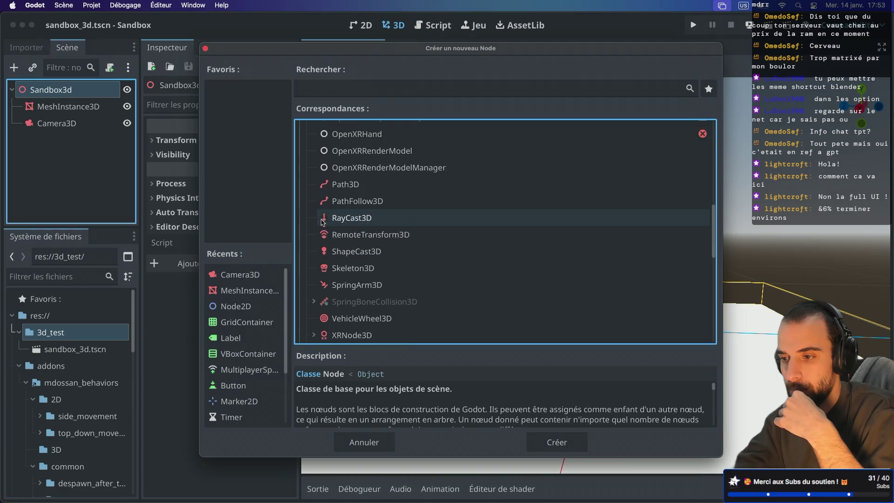
pyautogui.scroll(5, 321, 223)
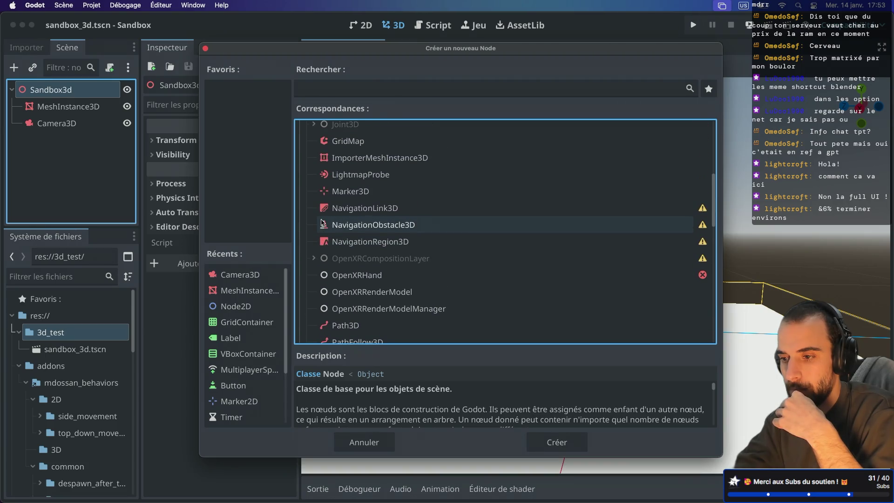
# - Filter the node list by 'player' and look over the matching types
pyautogui.click(350, 87)
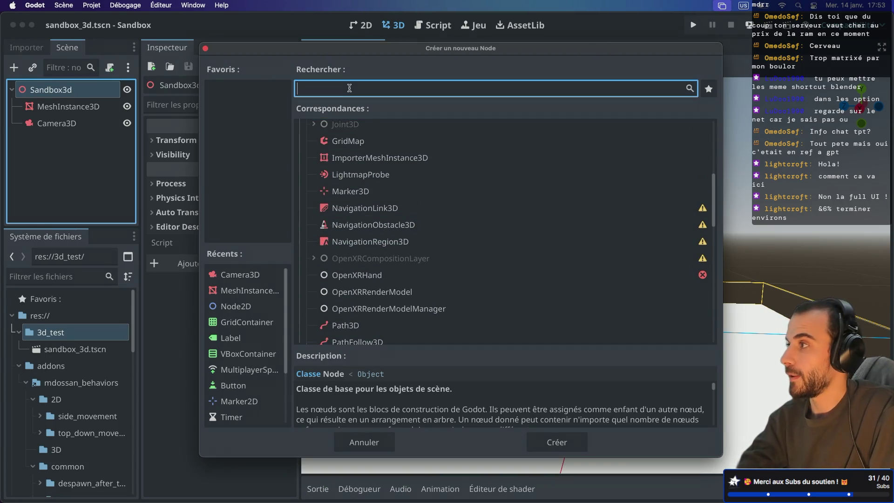
pyautogui.write('player')
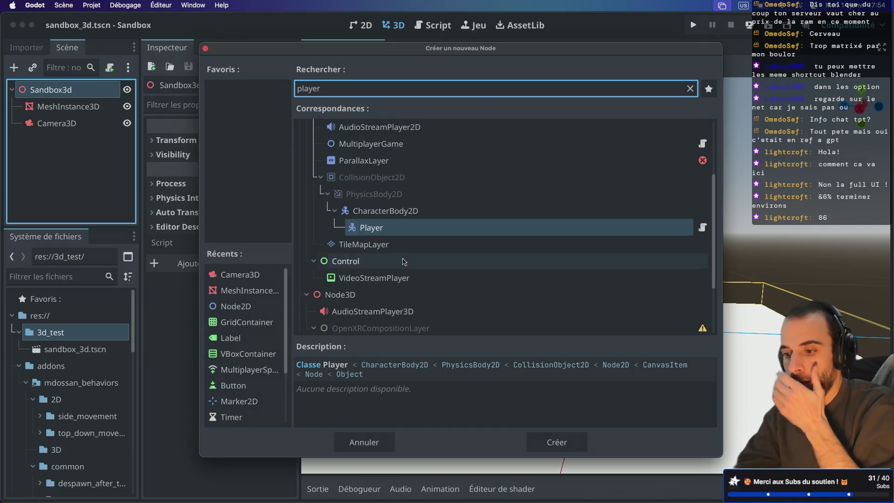
pyautogui.scroll(-3, 404, 262)
pyautogui.scroll(5, 392, 242)
pyautogui.scroll(2, 382, 221)
pyautogui.scroll(-5, 382, 221)
pyautogui.hotkey('ctrl', 'Right')
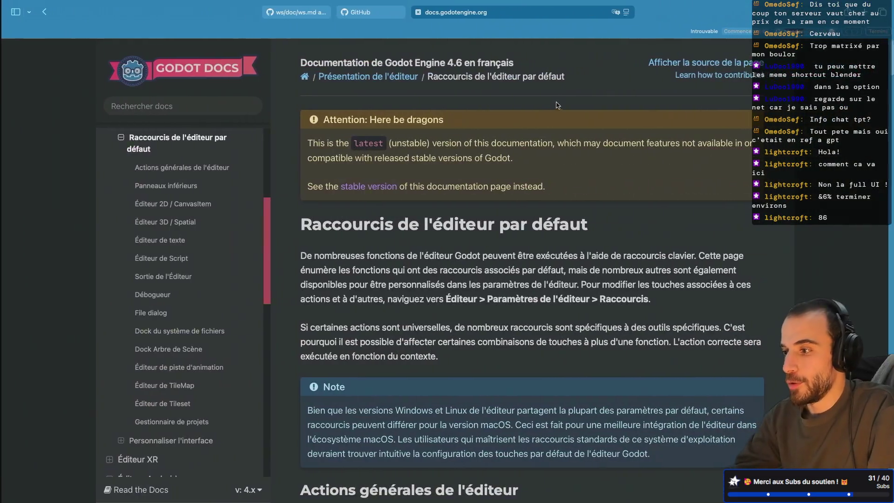
# - Search Google in a new tab for '3d player node godot'
pyautogui.click(864, 13)
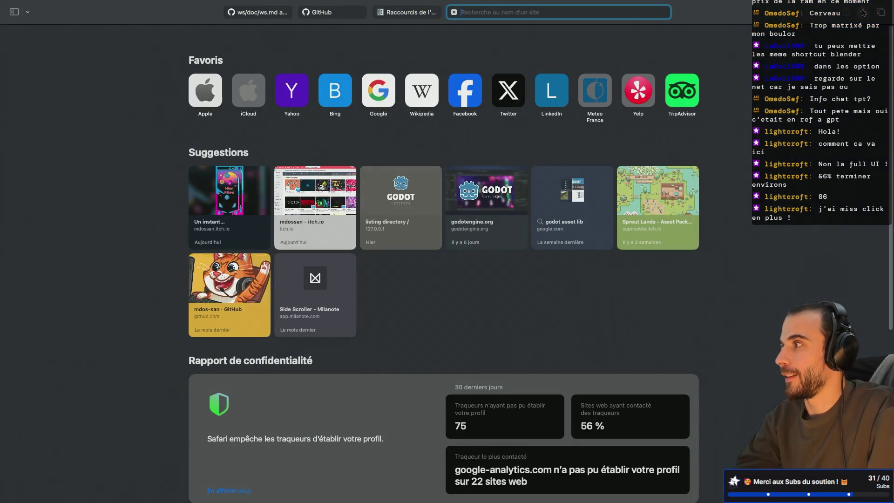
pyautogui.write('3d player godo')
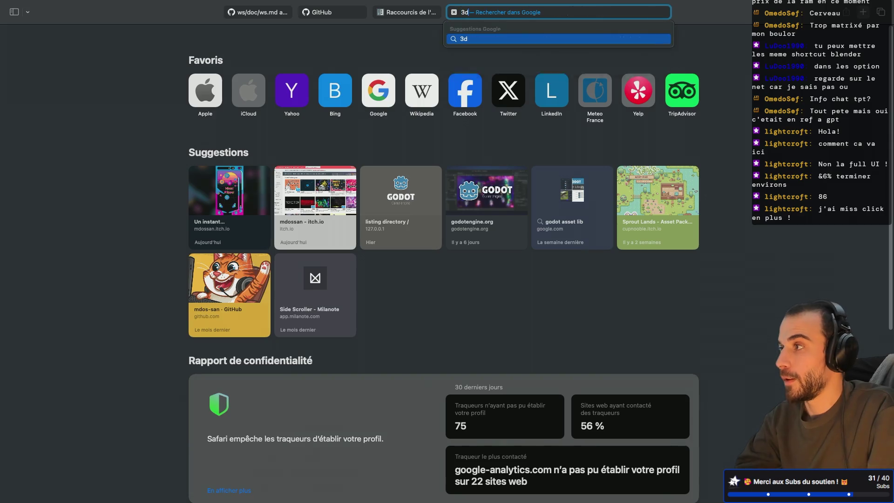
pyautogui.write('t')
pyautogui.press('Return')
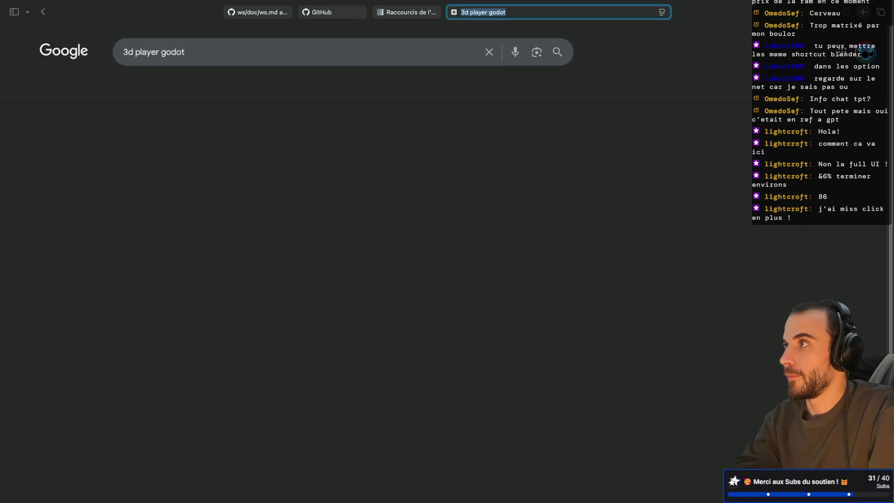
pyautogui.scroll(-1, 282, 283)
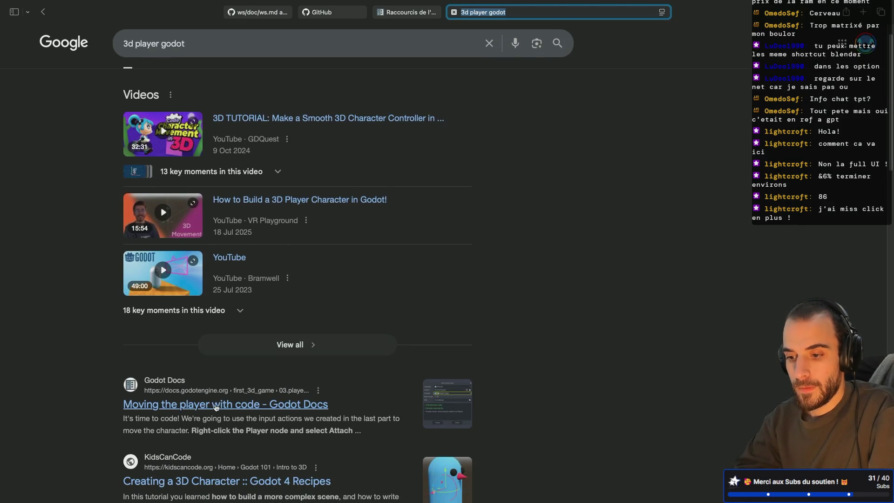
pyautogui.click(160, 44)
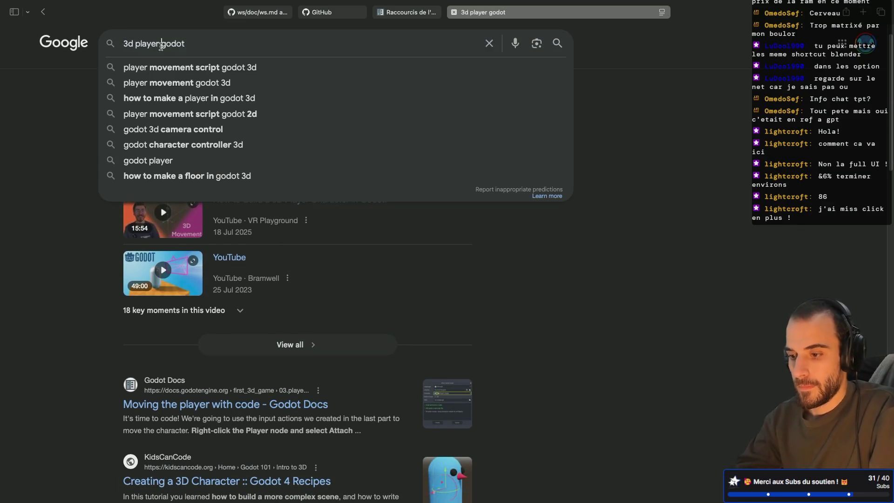
pyautogui.write('node')
pyautogui.press('Return')
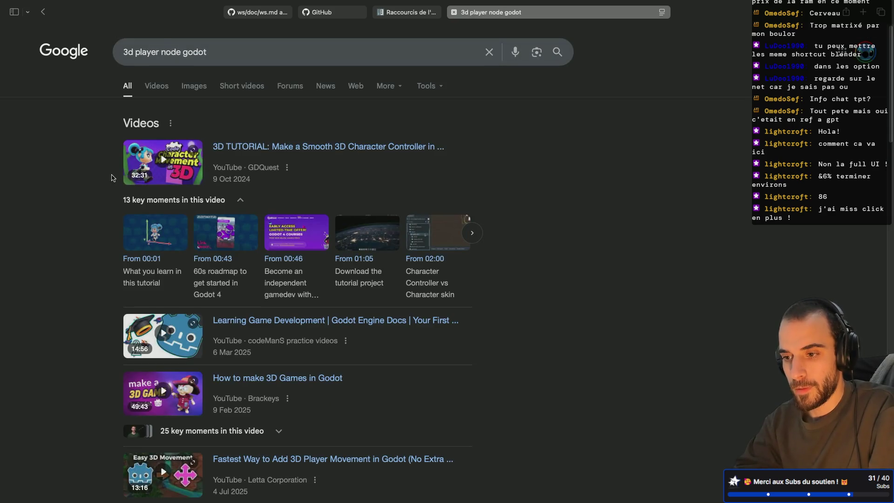
pyautogui.scroll(-1, 97, 216)
pyautogui.scroll(-5, 97, 215)
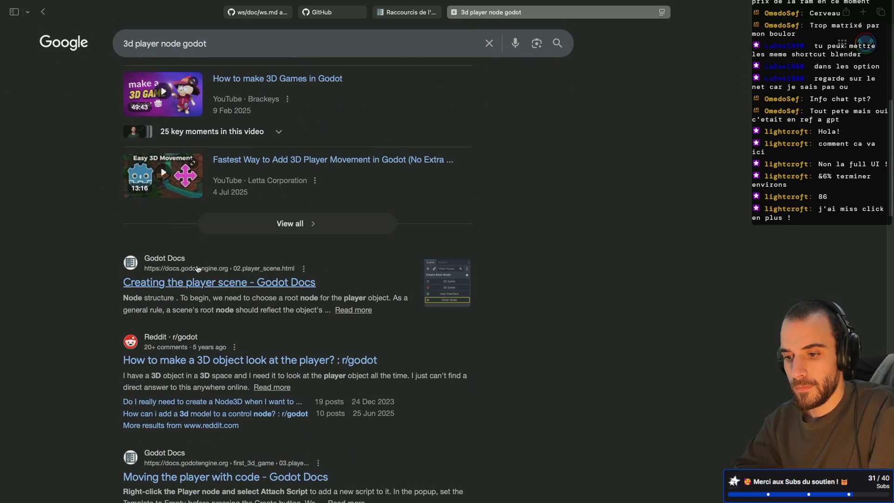
# - Open the Godot Docs and go to Your first 3D game's Player scene and input actions lesson
pyautogui.click(204, 282)
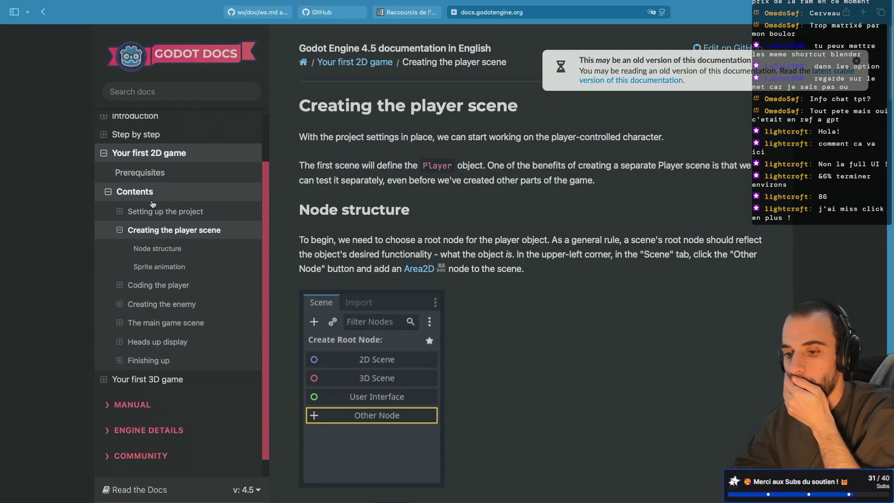
pyautogui.click(135, 356)
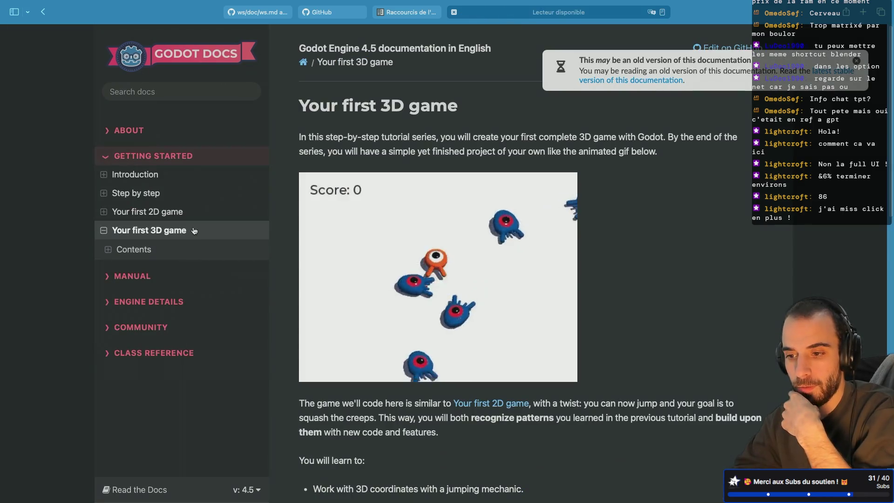
pyautogui.click(108, 255)
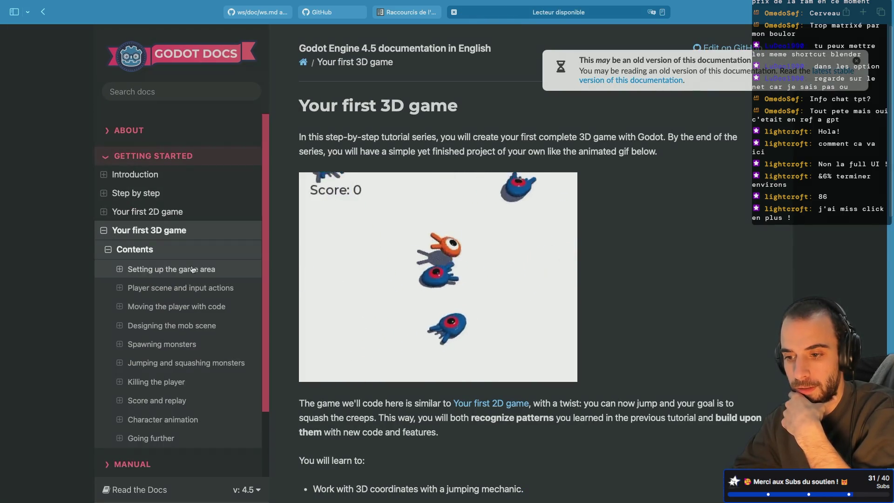
pyautogui.click(134, 289)
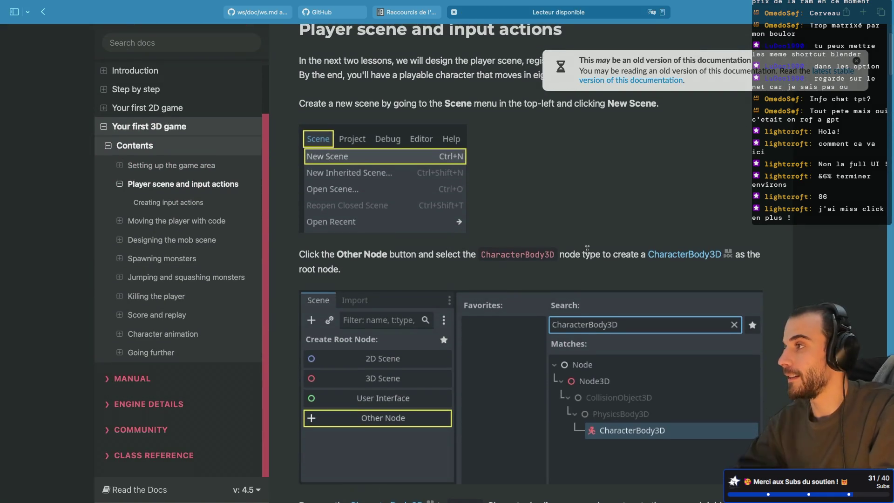
pyautogui.hotkey('ctrl', 'Left')
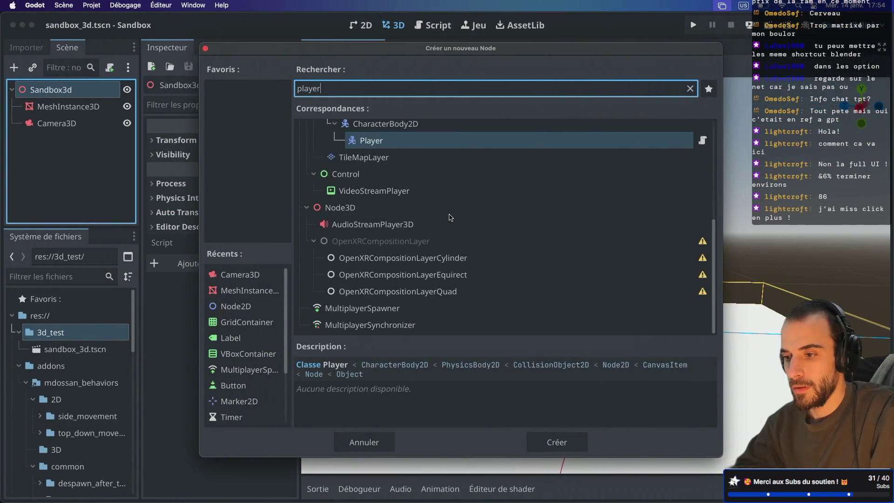
# - Replace the node search with 'Charac' and add a CharacterBody3D under Sandbox3d
pyautogui.scroll(4, 451, 217)
pyautogui.scroll(-2, 450, 218)
pyautogui.scroll(3, 450, 217)
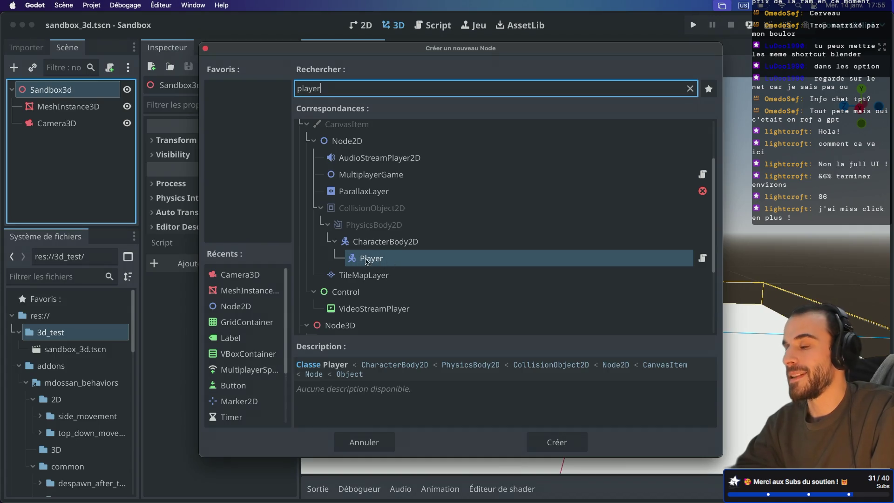
pyautogui.doubleClick(324, 92)
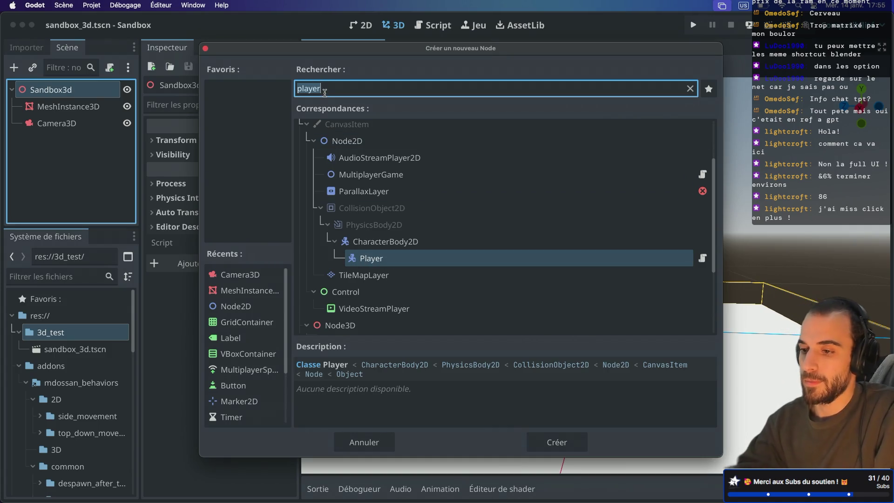
pyautogui.write('Chara')
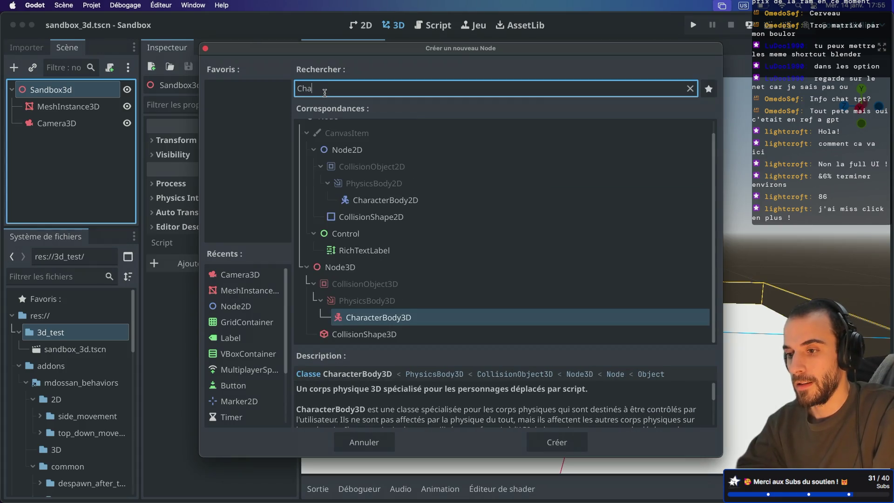
pyautogui.write('c')
pyautogui.click(394, 285)
pyautogui.doubleClick(394, 285)
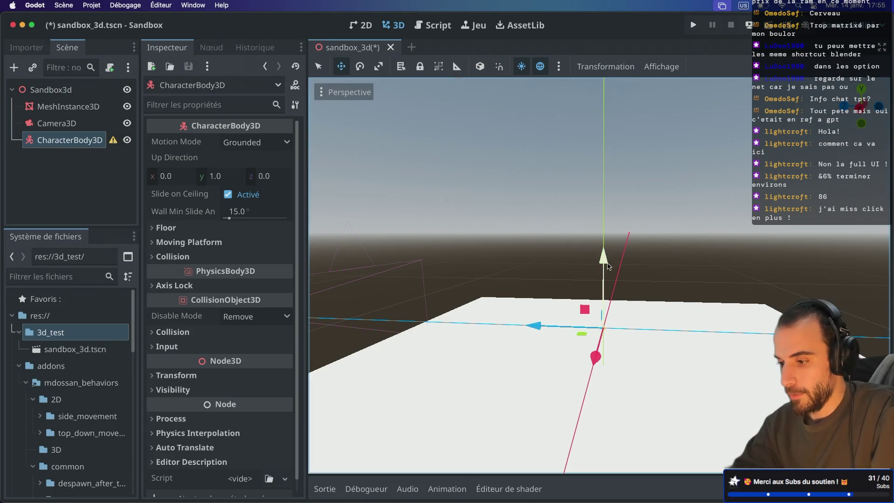
pyautogui.click(115, 142)
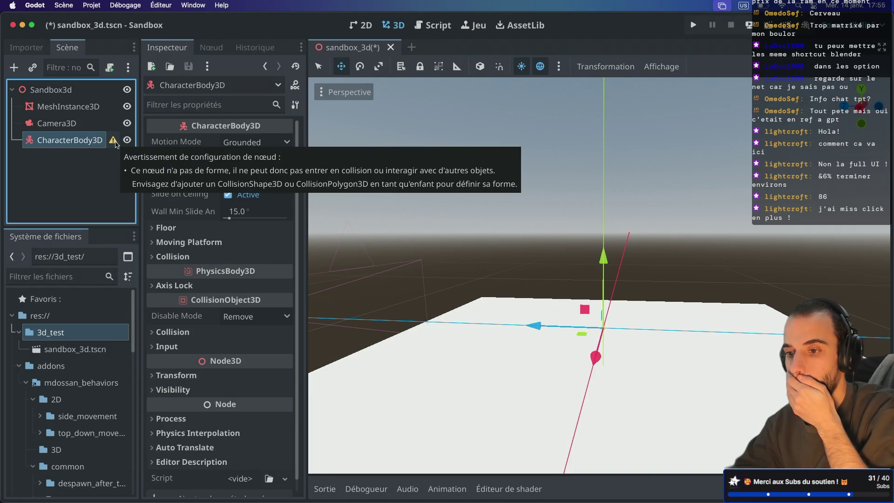
# - Add a MeshInstance3D child to CharacterBody3D through a 'mesh' search
pyautogui.doubleClick(95, 146)
pyautogui.press('Escape')
pyautogui.hotkey('ctrl', 'a')
pyautogui.write('mesh')
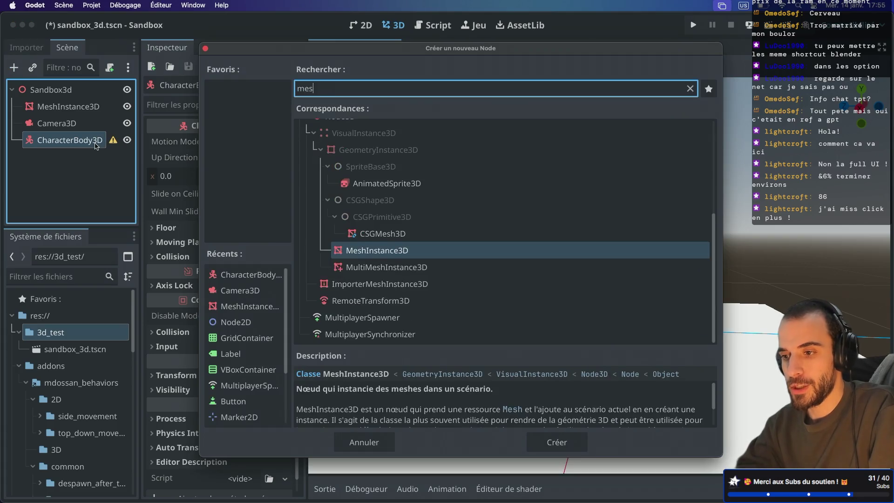
pyautogui.press('Return')
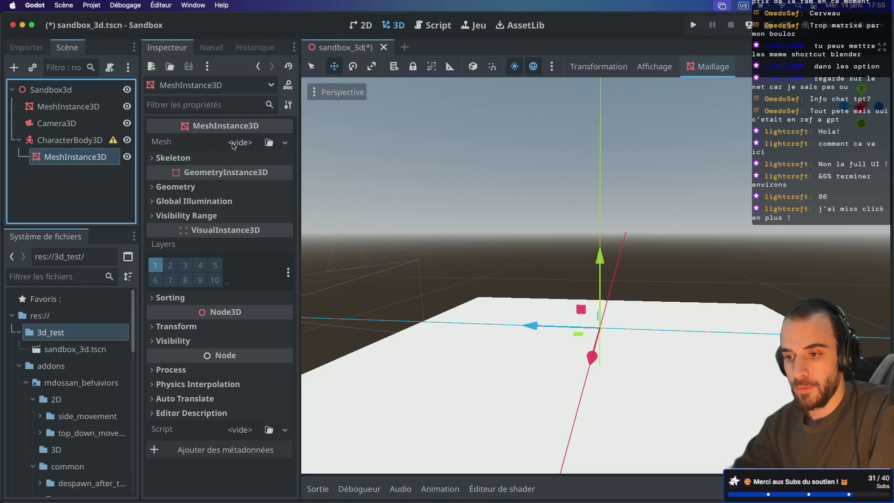
# - Give the MeshInstance3D a new CapsuleMesh
pyautogui.click(235, 143)
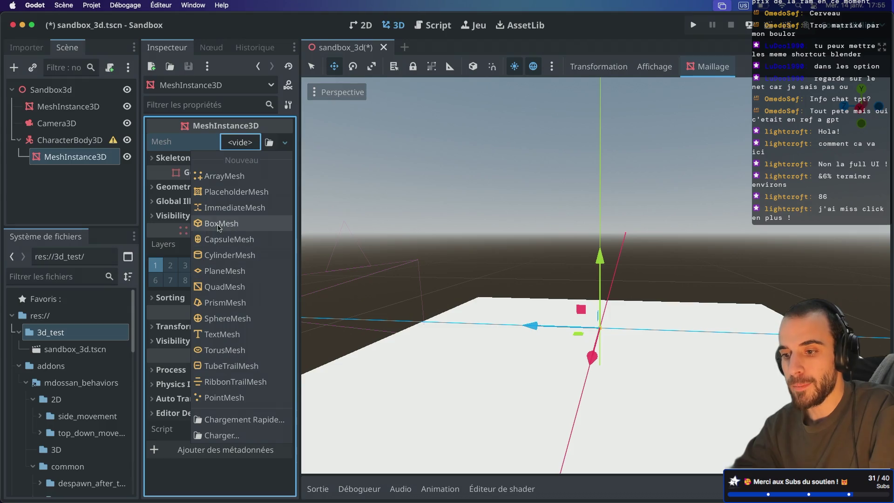
pyautogui.click(214, 239)
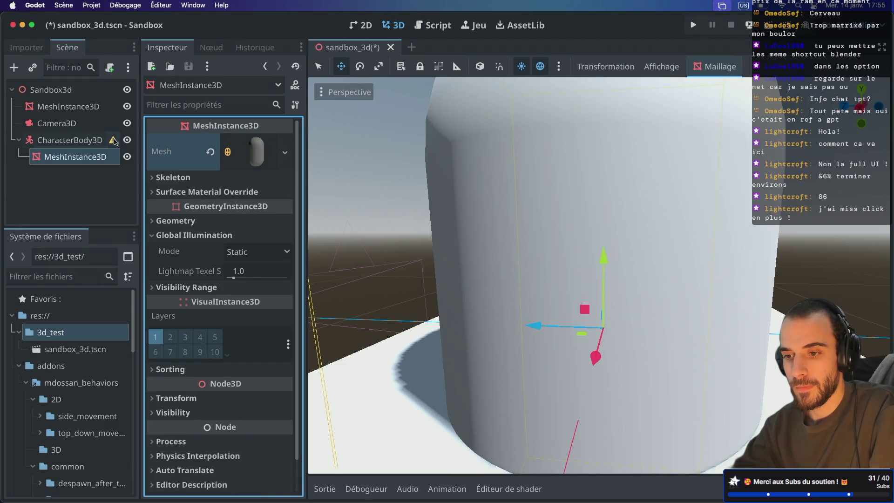
pyautogui.moveTo(114, 141)
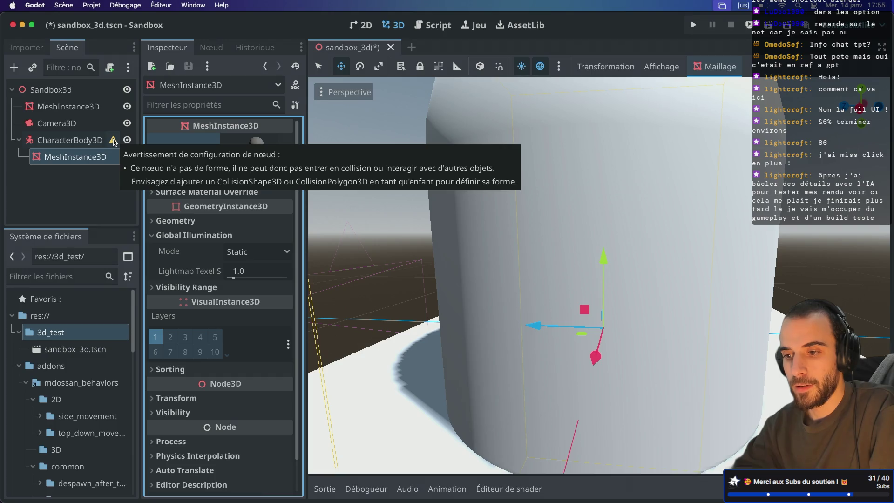
pyautogui.click(73, 141)
pyautogui.press('super+a')
# - Add a CollisionShape3D under CharacterBody3D and give it a new CapsuleShape3D
pyautogui.write('clo')
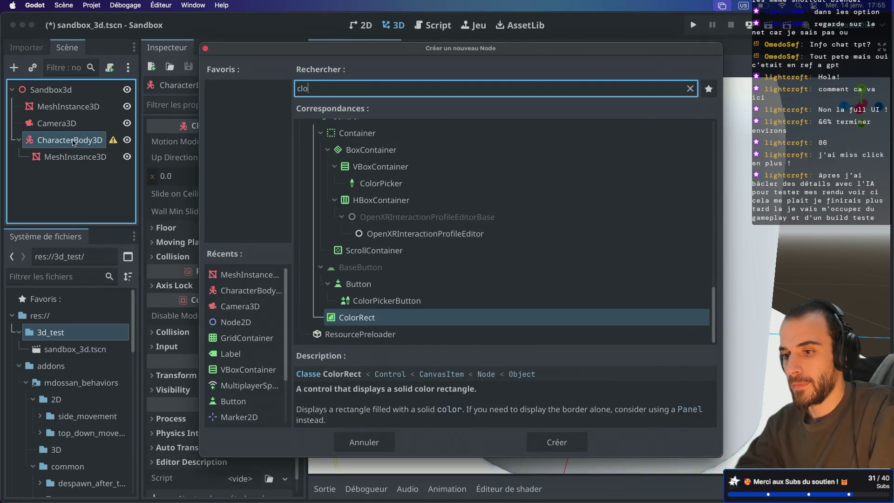
pyautogui.press('BackSpace')
pyautogui.press('BackSpace')
pyautogui.press('BackSpace')
pyautogui.write('colli')
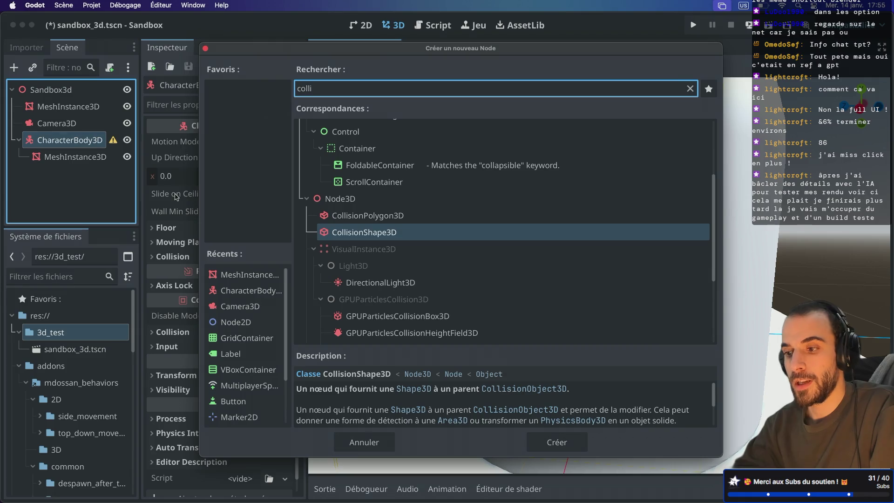
pyautogui.doubleClick(350, 232)
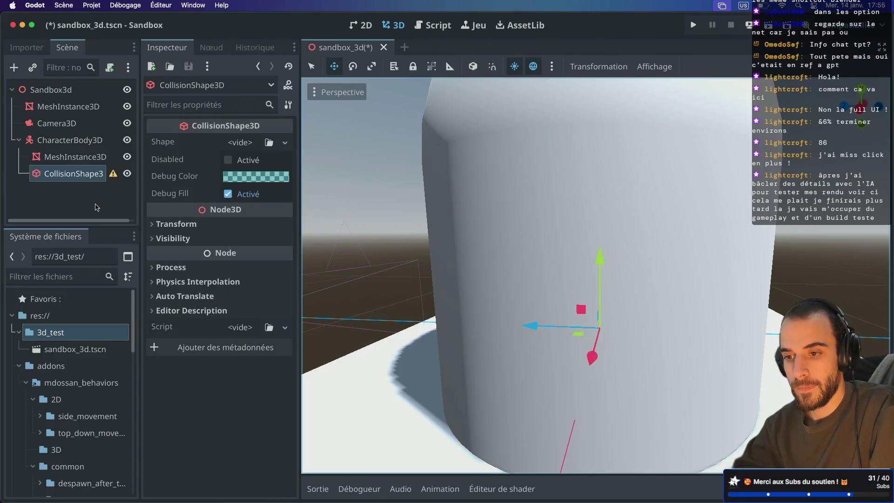
pyautogui.click(113, 174)
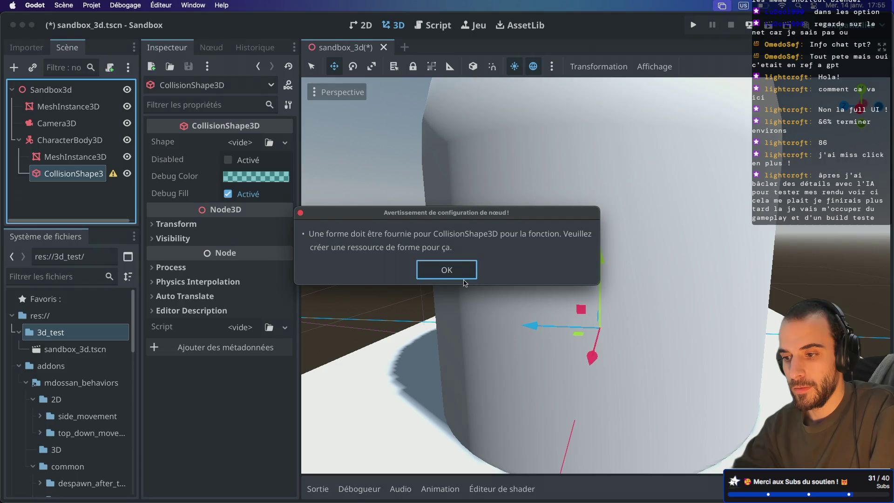
pyautogui.click(461, 274)
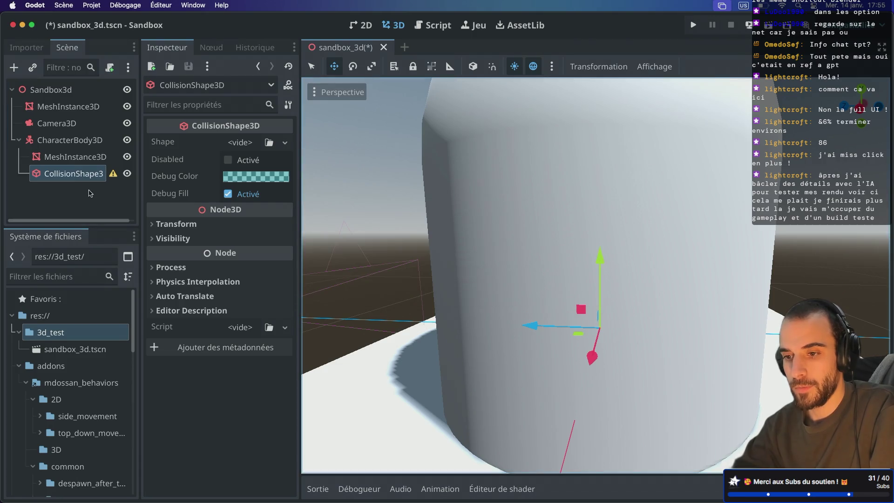
pyautogui.click(247, 144)
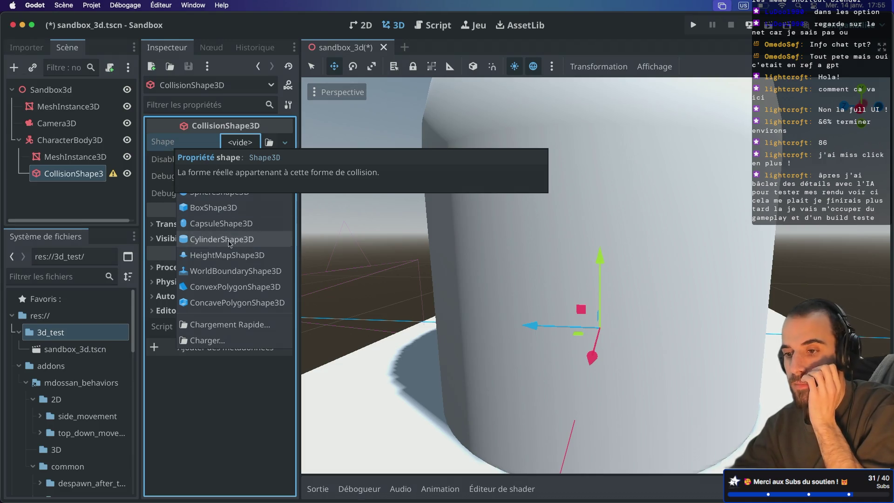
pyautogui.click(207, 224)
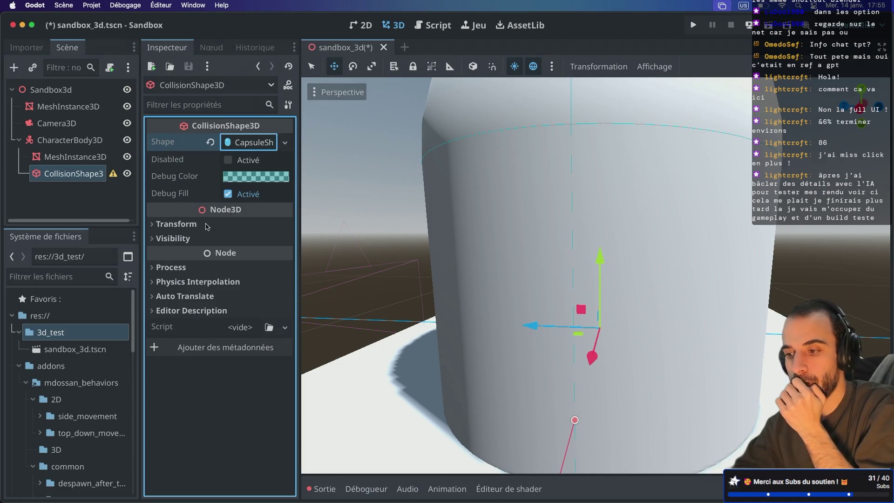
pyautogui.rightClick(99, 157)
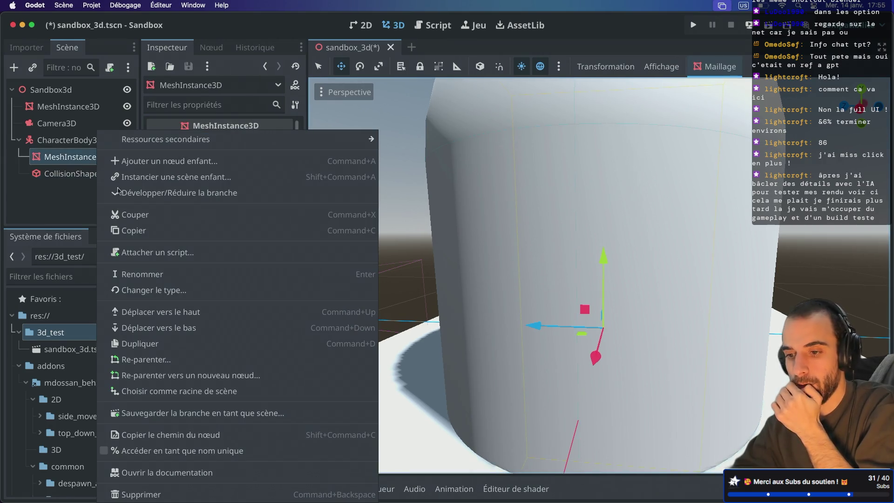
pyautogui.press('Escape')
pyautogui.rightClick(69, 156)
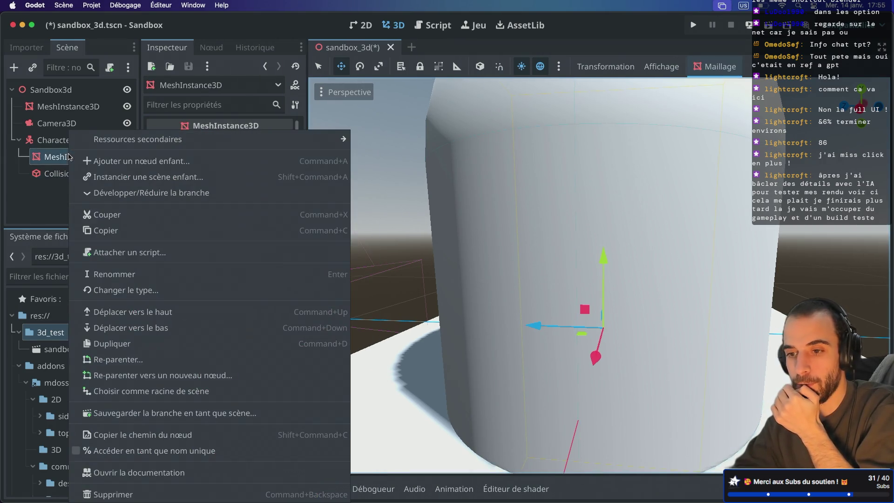
pyautogui.click(129, 493)
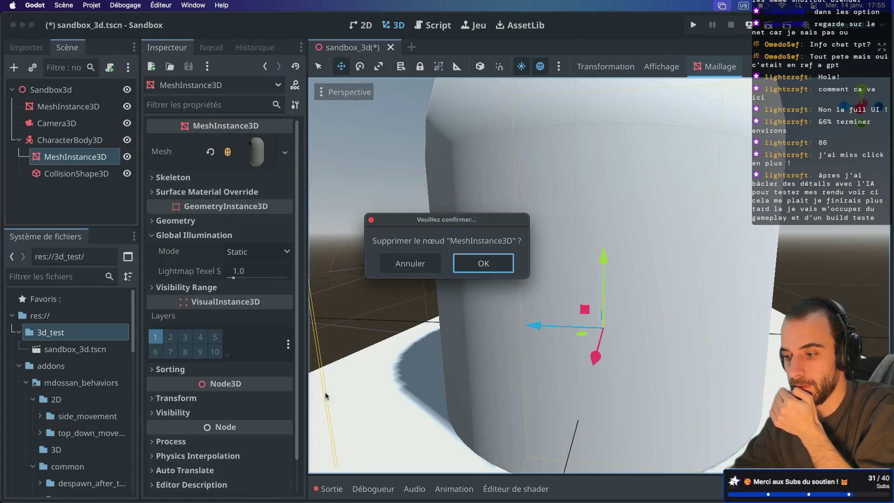
pyautogui.click(485, 263)
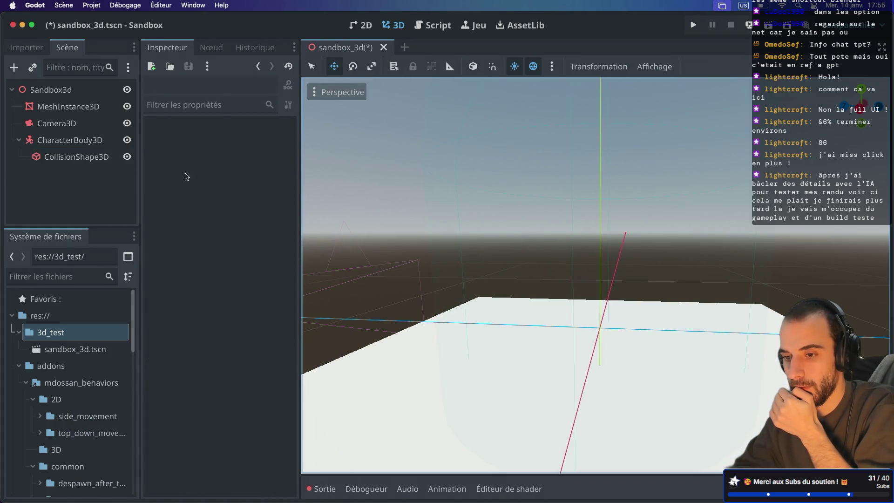
pyautogui.click(92, 157)
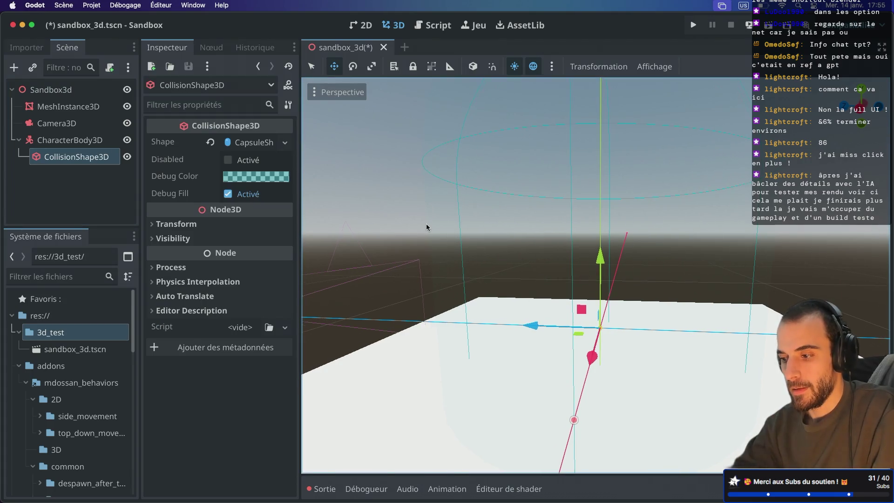
pyautogui.scroll(-5, 426, 223)
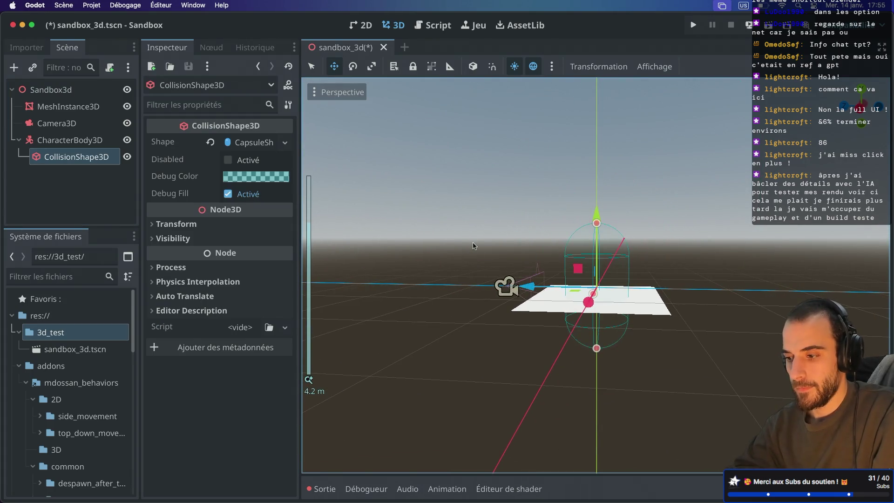
pyautogui.hscroll(-5, 474, 246)
pyautogui.hscroll(-2, 474, 246)
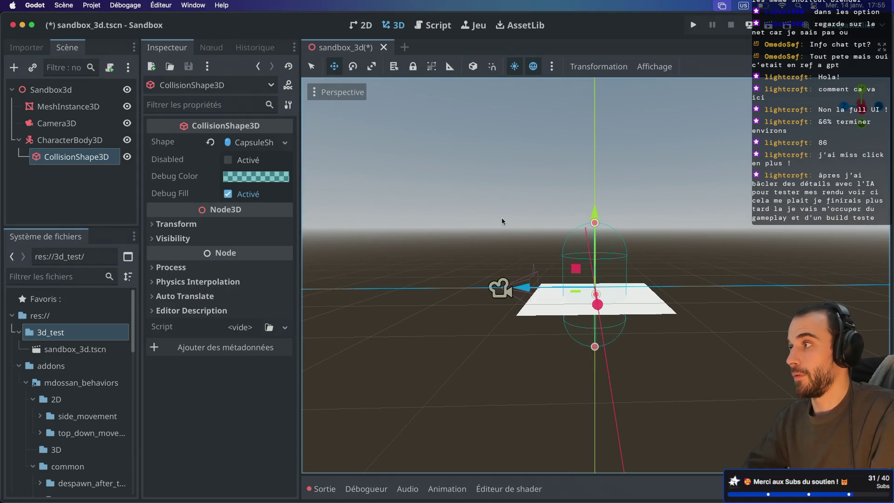
pyautogui.hscroll(-5, 461, 251)
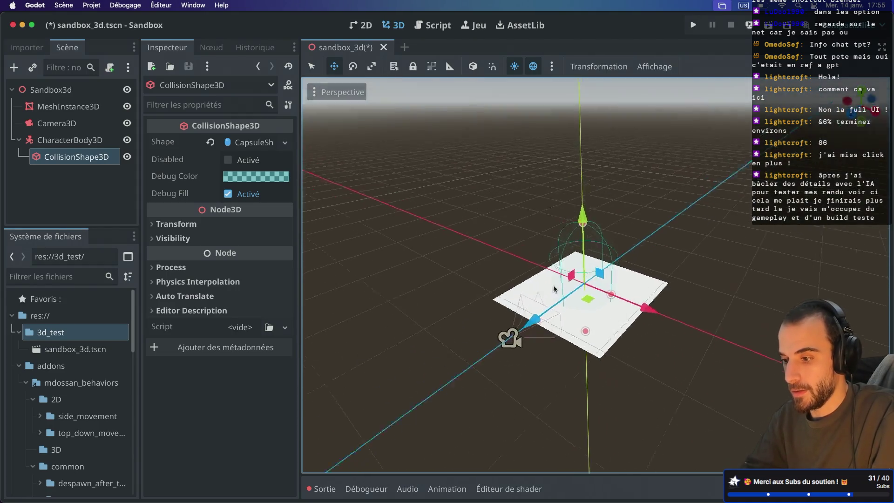
pyautogui.hscroll(-2, 477, 260)
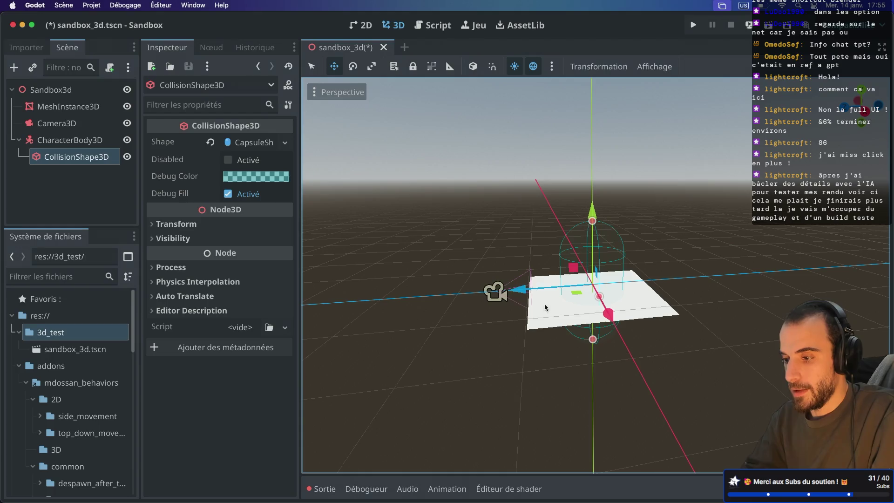
pyautogui.click(77, 107)
# - Add a CollisionShape3D under the scene root and rename it 'Floor'
pyautogui.click(72, 94)
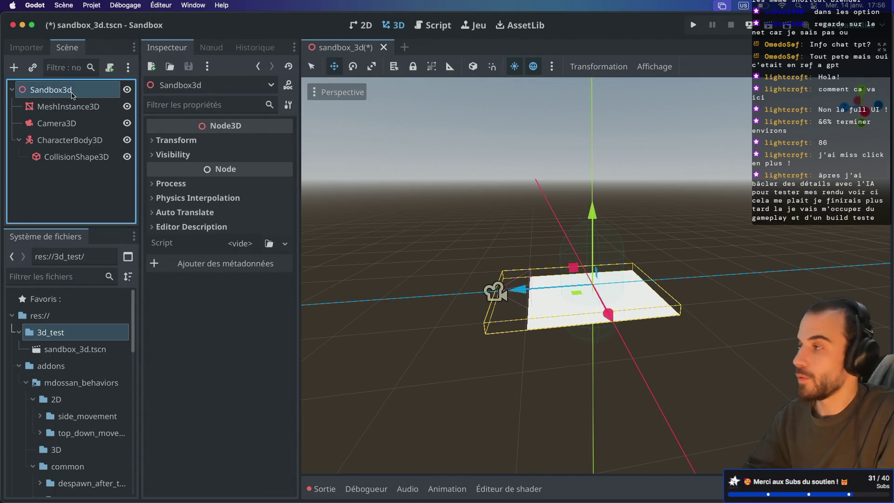
pyautogui.press('super+a')
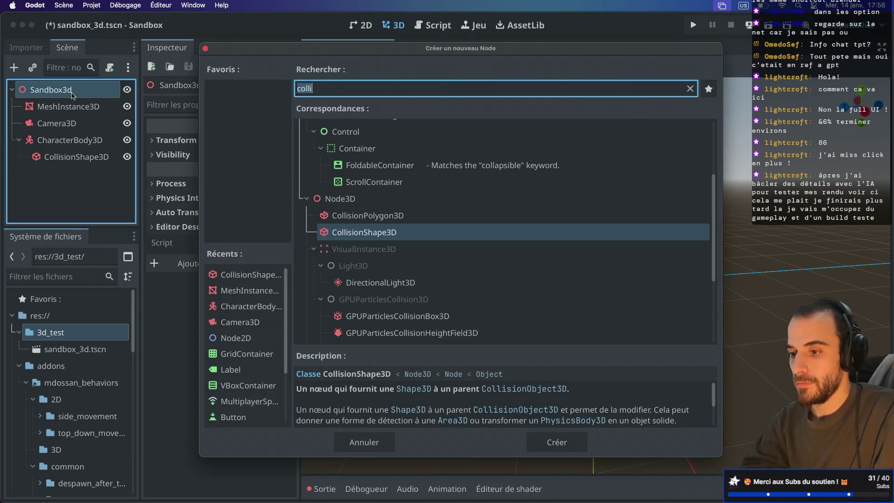
pyautogui.press('Return')
pyautogui.doubleClick(62, 172)
pyautogui.write('Floor')
pyautogui.press('Return')
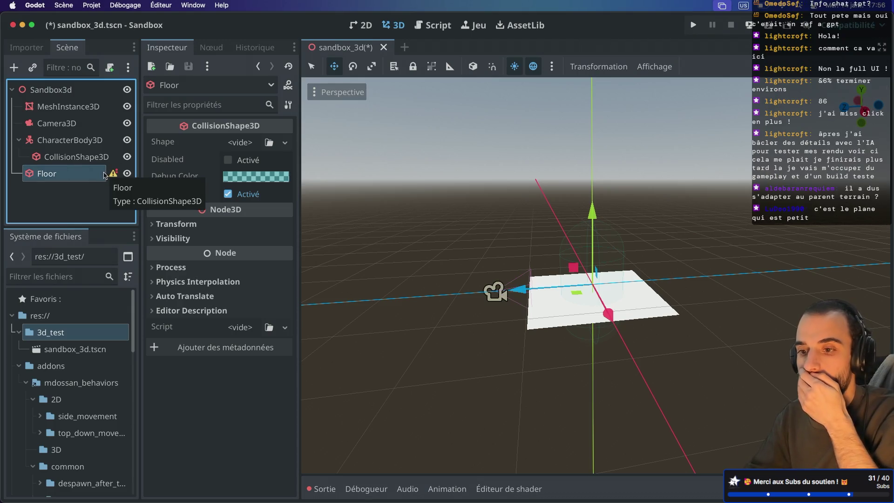
# - Give Floor a new BoxShape3D sized 1.0 m on each axis
pyautogui.click(18, 140)
pyautogui.click(18, 140)
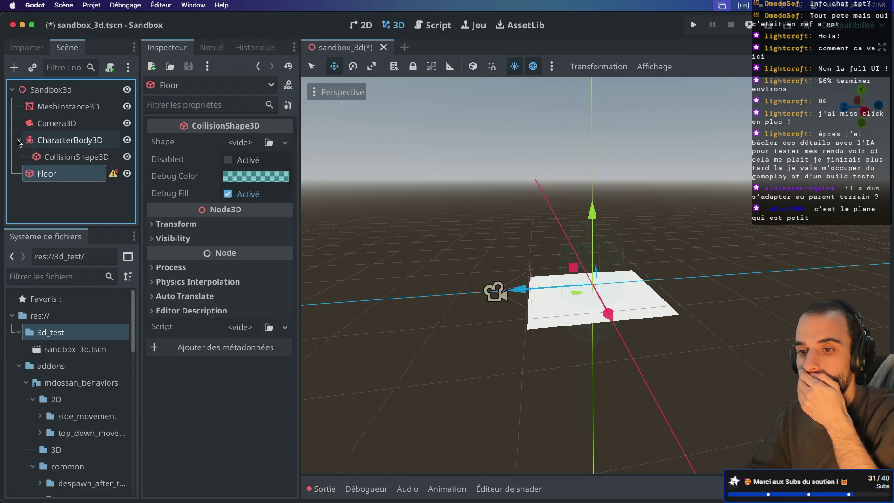
pyautogui.click(19, 140)
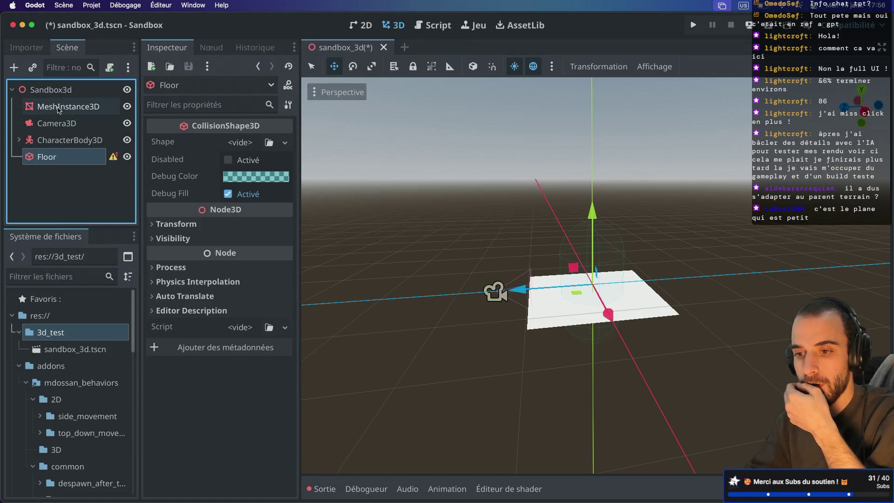
pyautogui.click(238, 142)
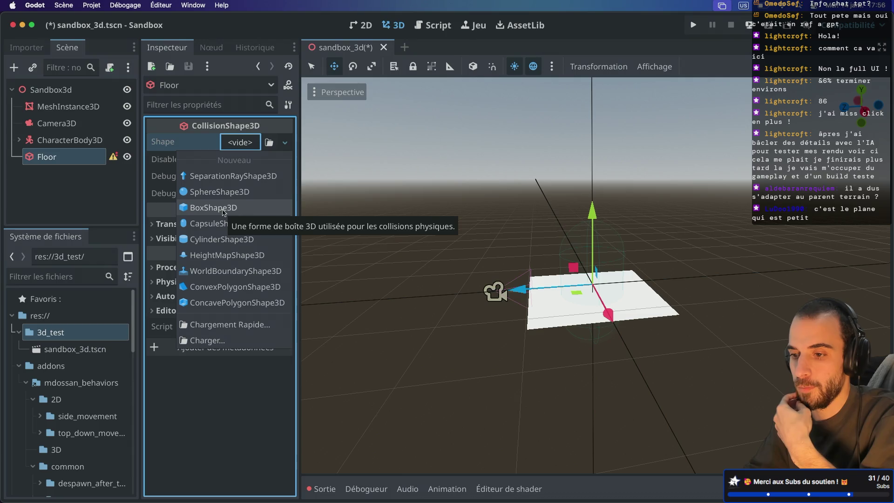
pyautogui.click(223, 213)
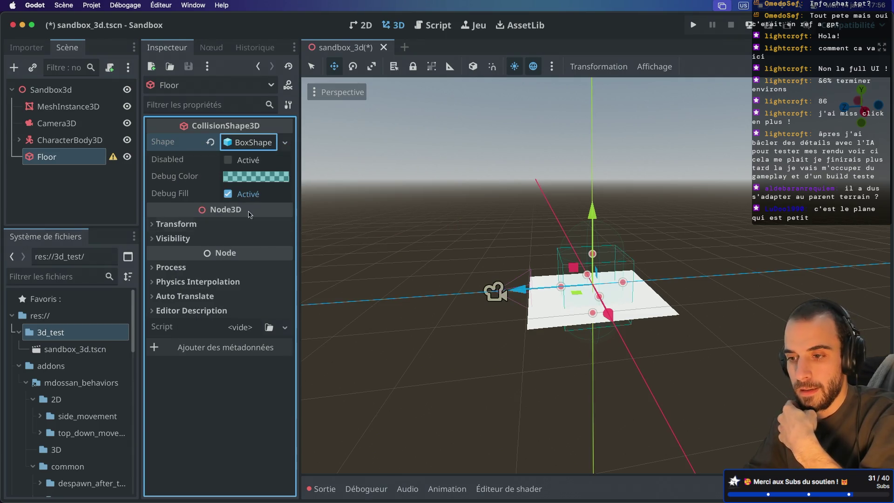
pyautogui.click(263, 147)
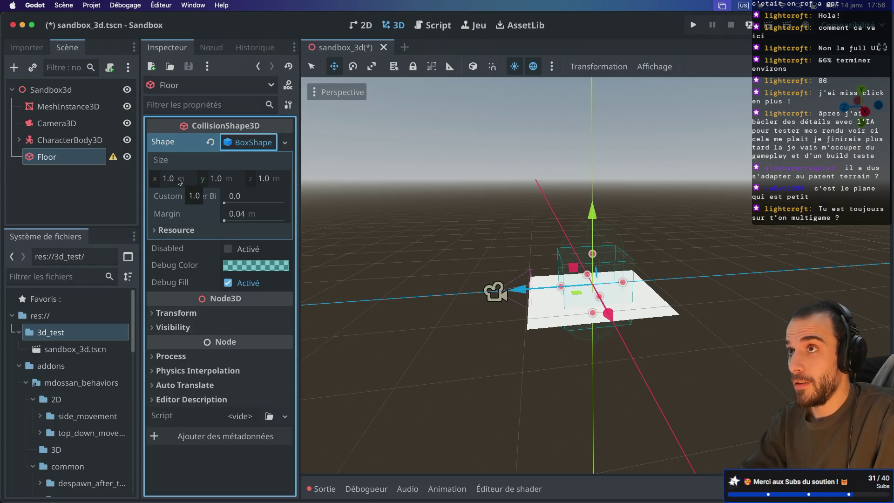
pyautogui.press('super+Tab')
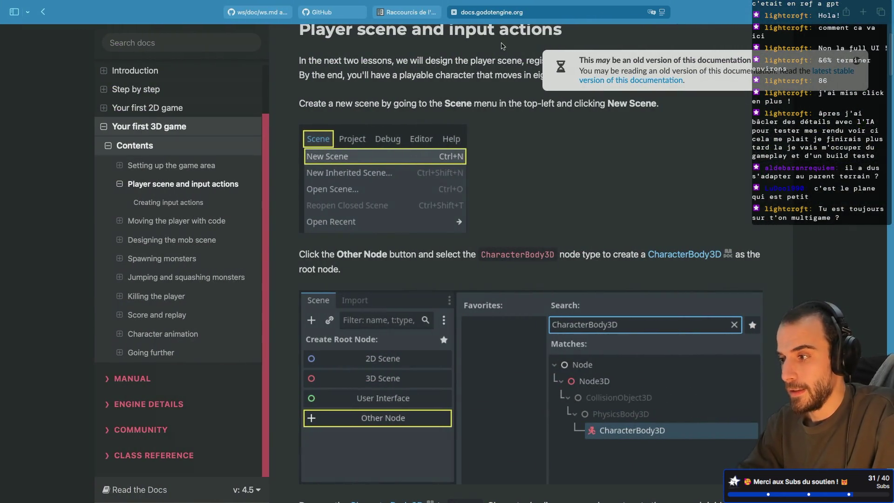
# - Load the creator's itch.io profile page in a new Safari tab
pyautogui.click(863, 14)
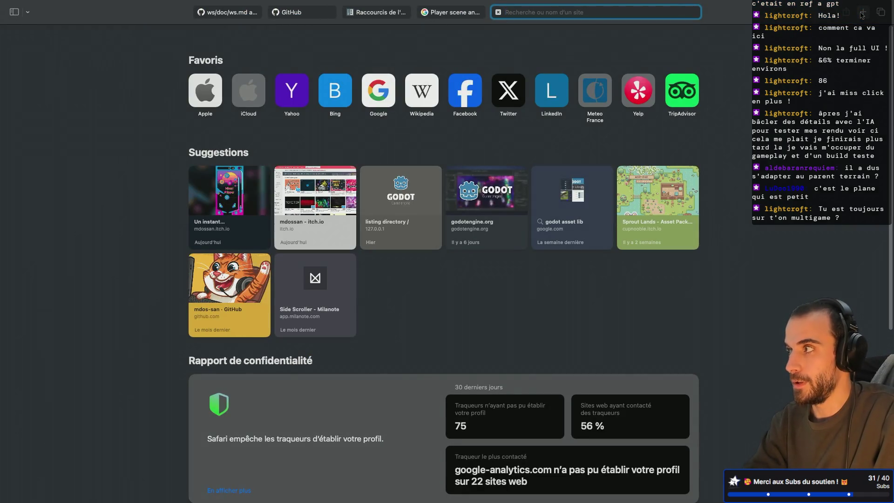
pyautogui.write('mdossan.itch.io')
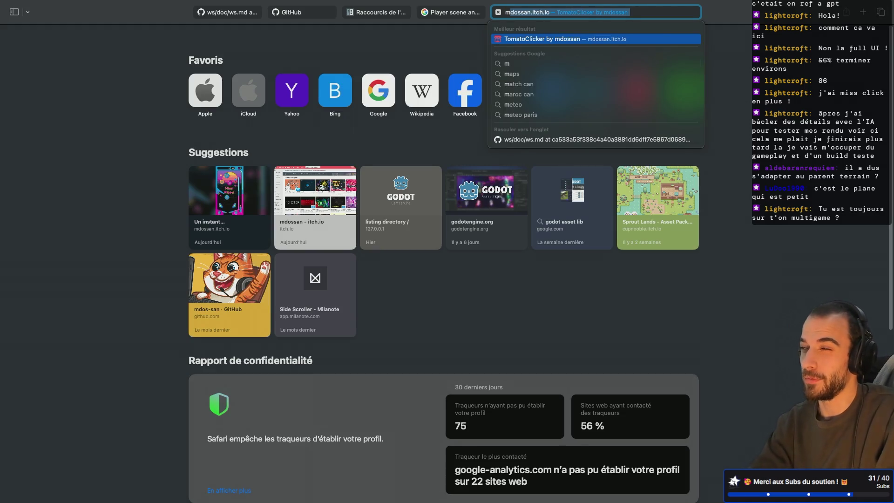
pyautogui.press('Return')
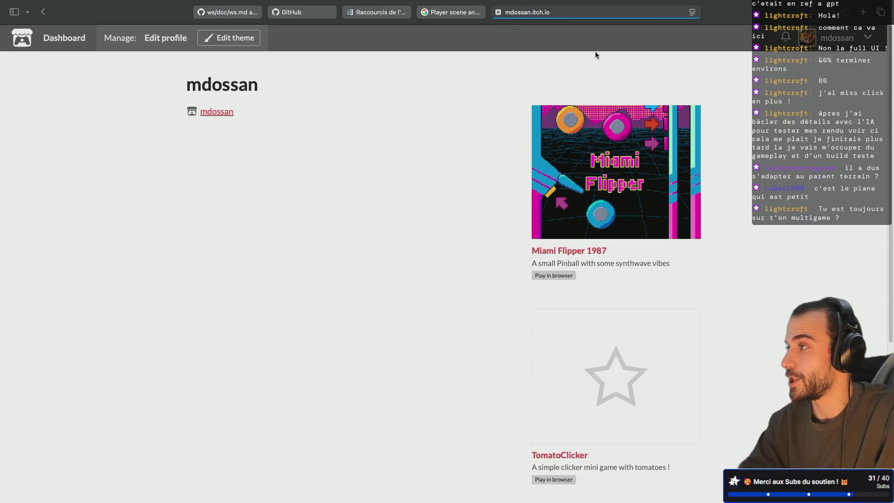
# - From the itch.io dashboard, run the Test Godot x WebRTC web build and create lobby 522670
pyautogui.click(871, 39)
pyautogui.click(818, 141)
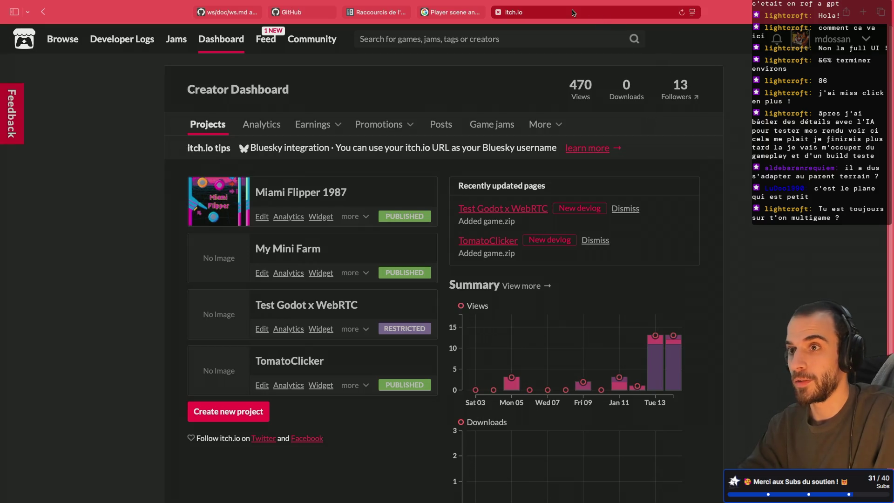
pyautogui.click(309, 305)
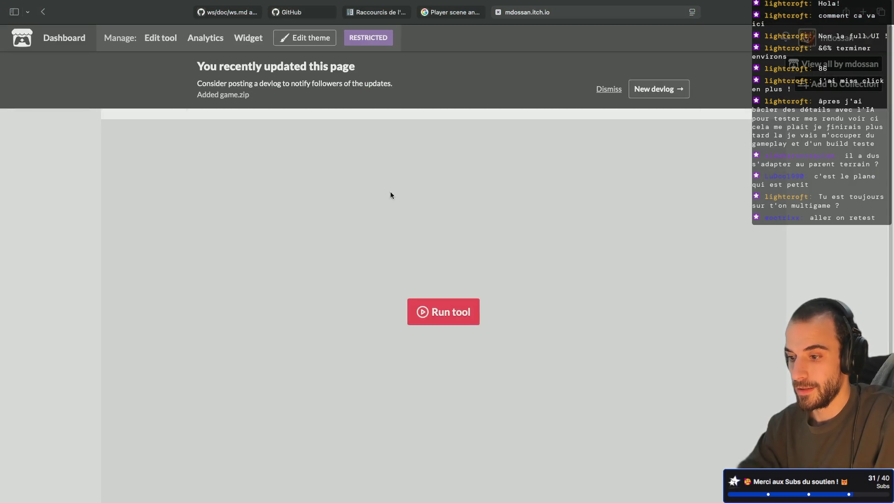
pyautogui.click(439, 314)
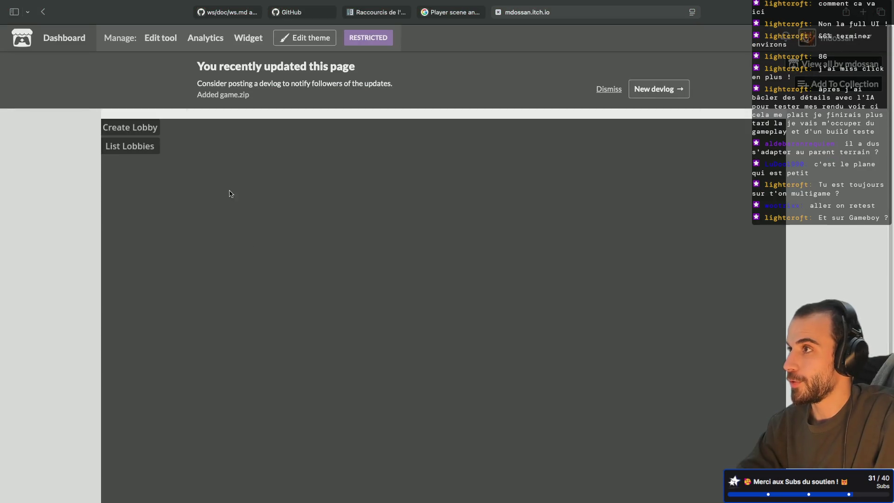
pyautogui.click(154, 150)
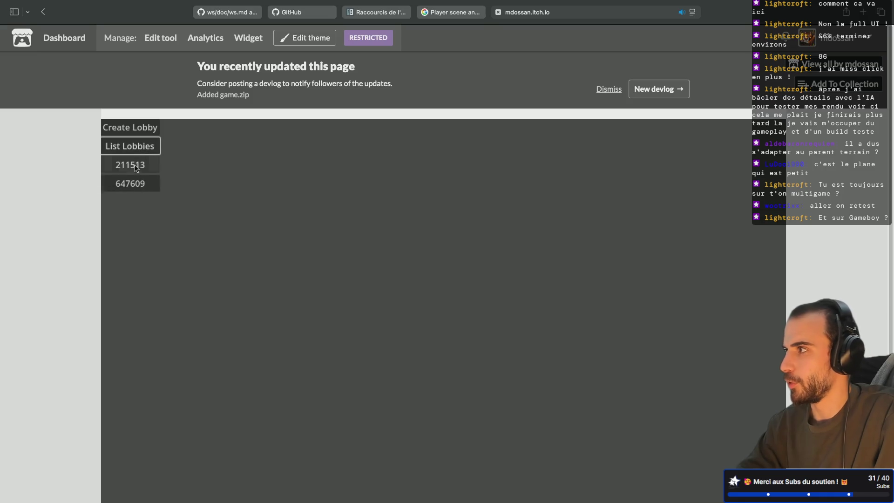
pyautogui.click(137, 136)
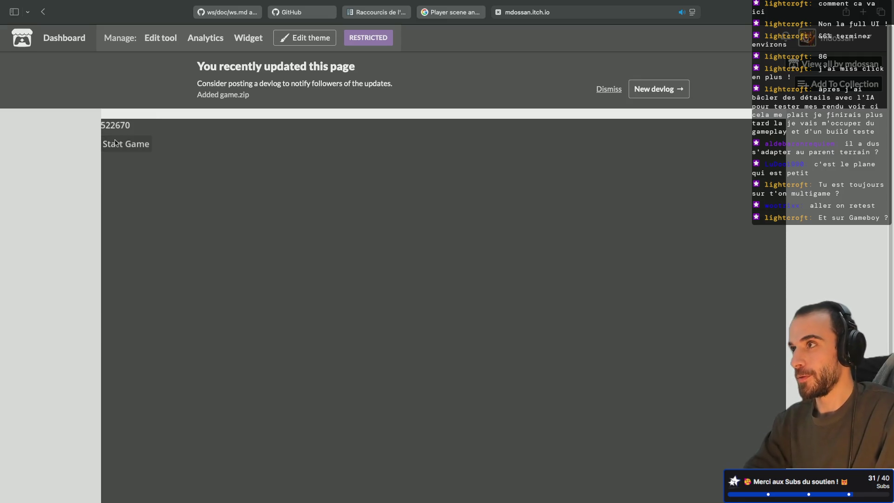
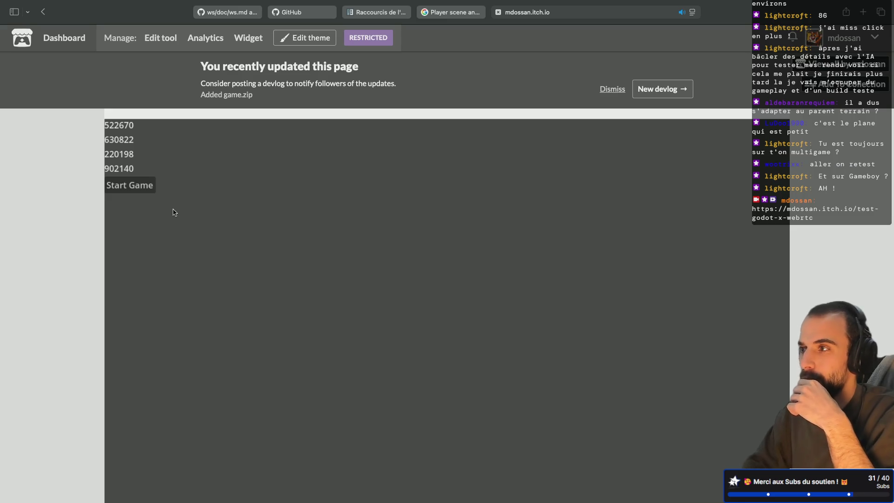
# - Launch the multiplayer test game on the itch.io page
pyautogui.click(146, 187)
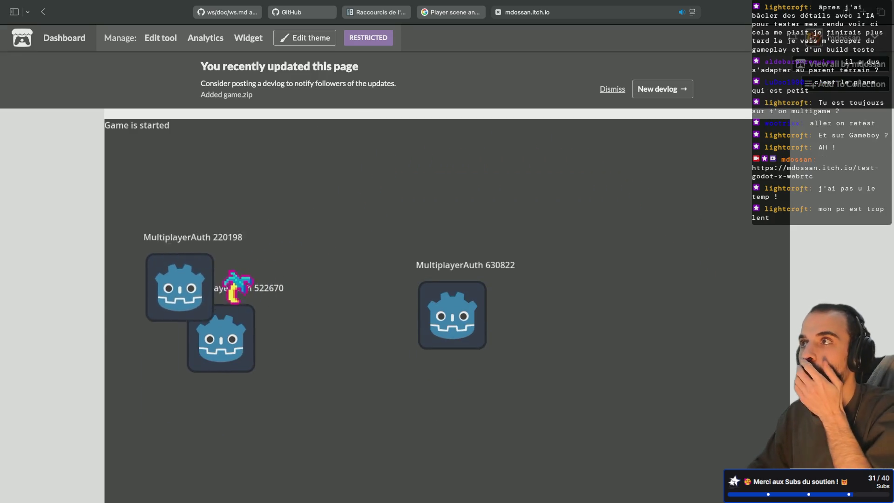
# - Walk player 220198 around the arena with the arrow keys, then close the itch.io tab
pyautogui.press('Right')
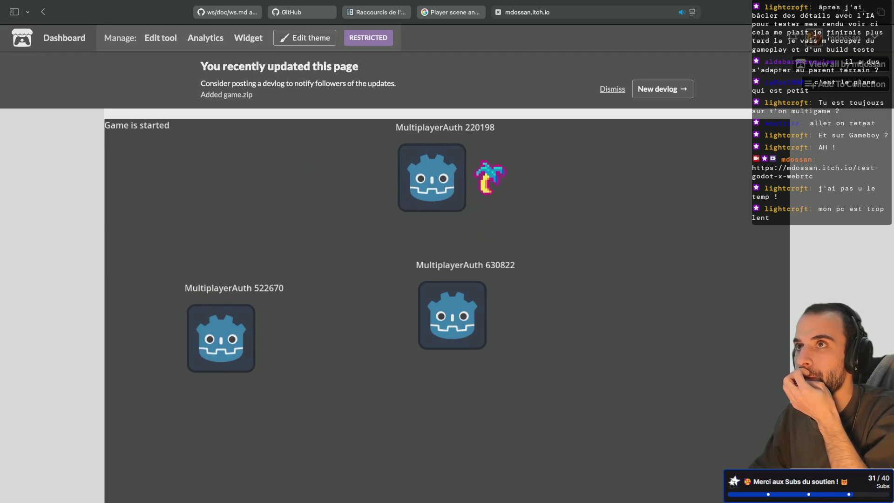
pyautogui.press('Left')
pyautogui.press('Up')
pyautogui.press('Right')
pyautogui.press('Down')
pyautogui.press('Right')
pyautogui.press('Left')
pyautogui.press('Up')
pyautogui.press('Up')
pyautogui.press('Right')
pyautogui.press('Down')
pyautogui.press('Down')
pyautogui.press('Left')
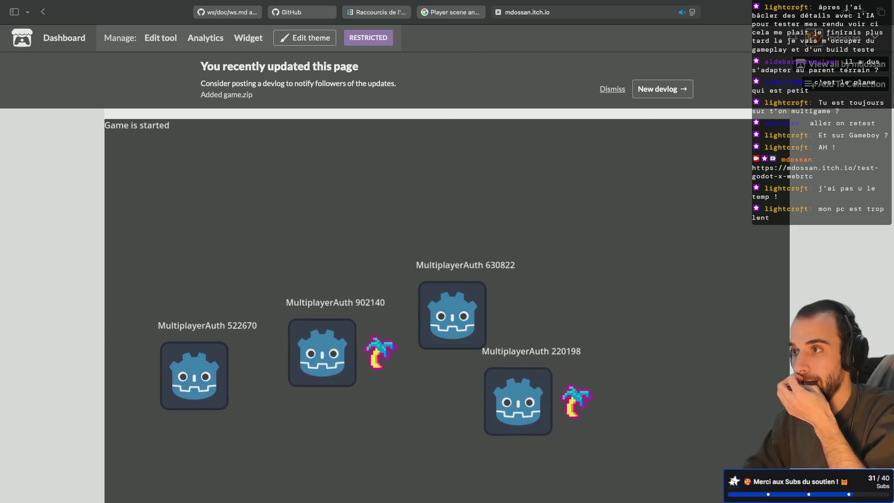
pyautogui.press('Up')
pyautogui.press('Right')
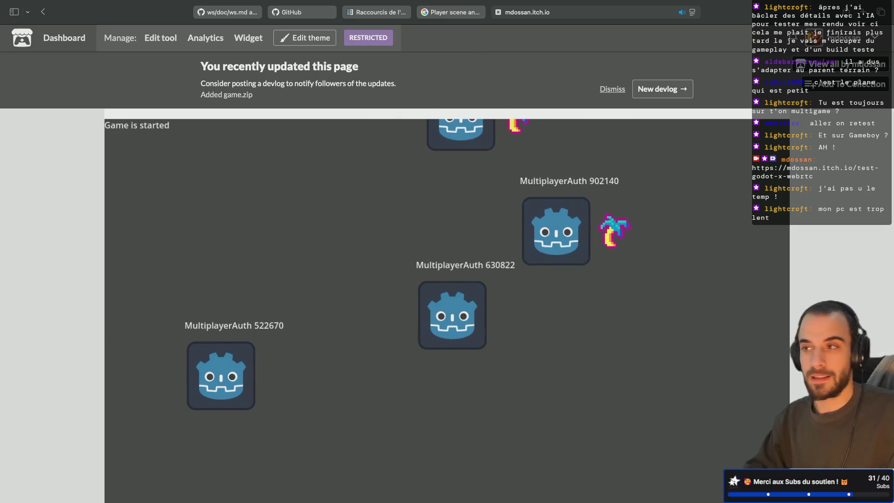
pyautogui.press('Down')
pyautogui.press('Left')
pyautogui.press('Left')
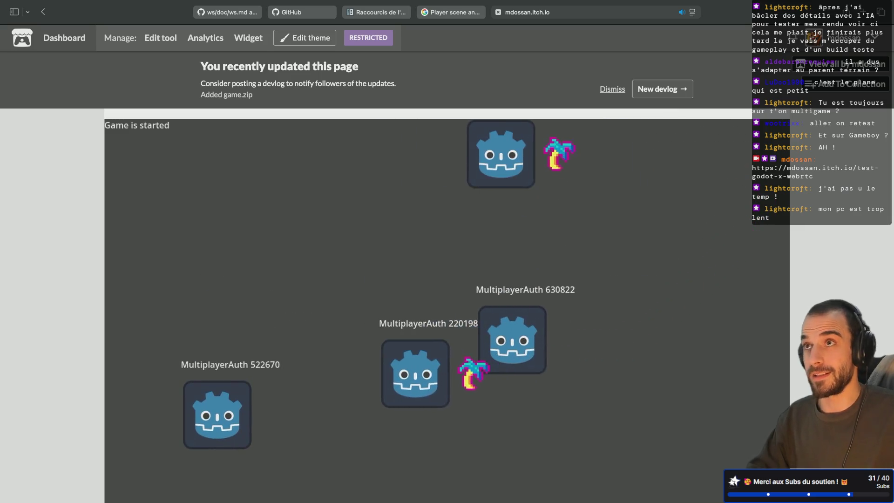
pyautogui.press('Down')
pyautogui.press('Right')
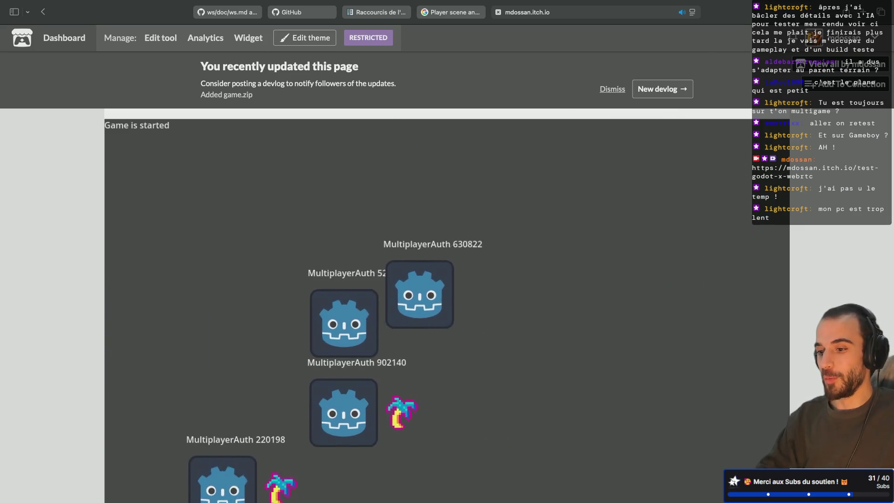
pyautogui.press('Up')
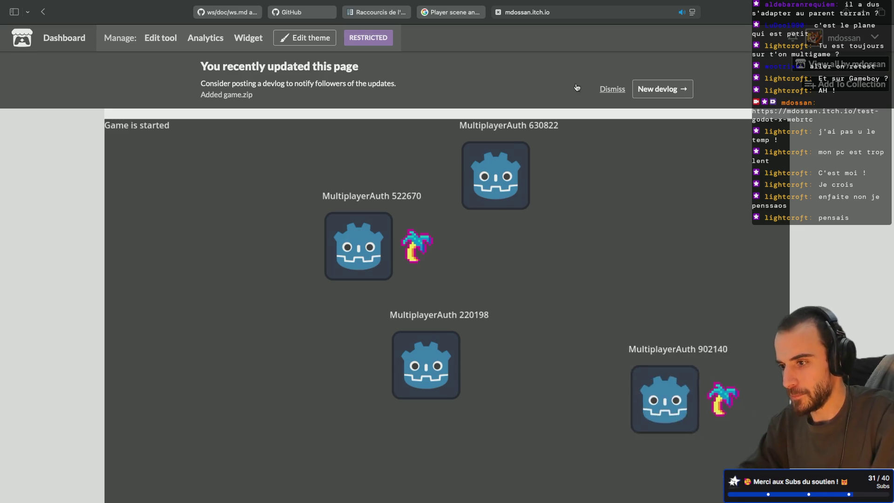
pyautogui.click(499, 14)
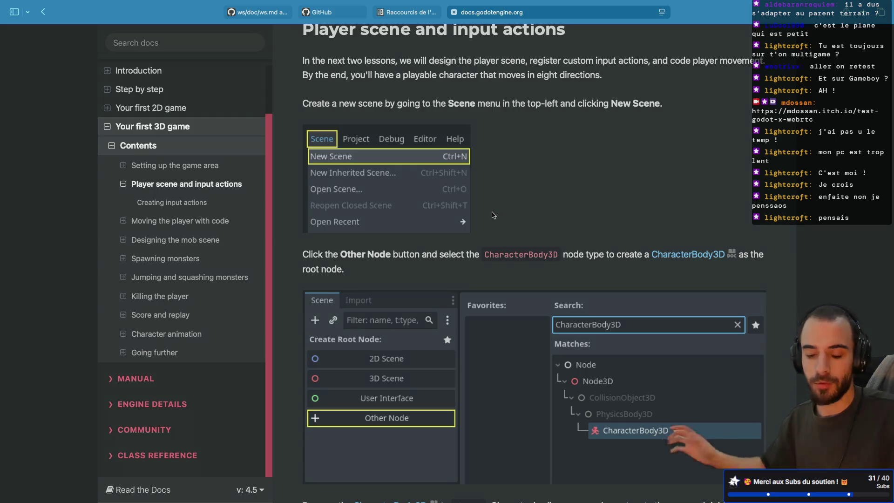
# - Switch desktops back to the Godot editor
pyautogui.hotkey('ctrl', 'Left')
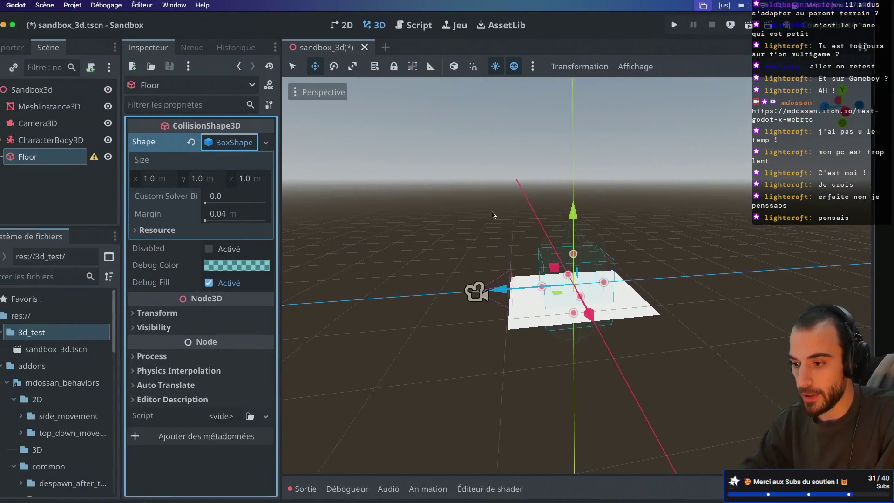
# - Resize the Floor BoxShape to 100 × 100 × 1 m
pyautogui.scroll(3, 589, 288)
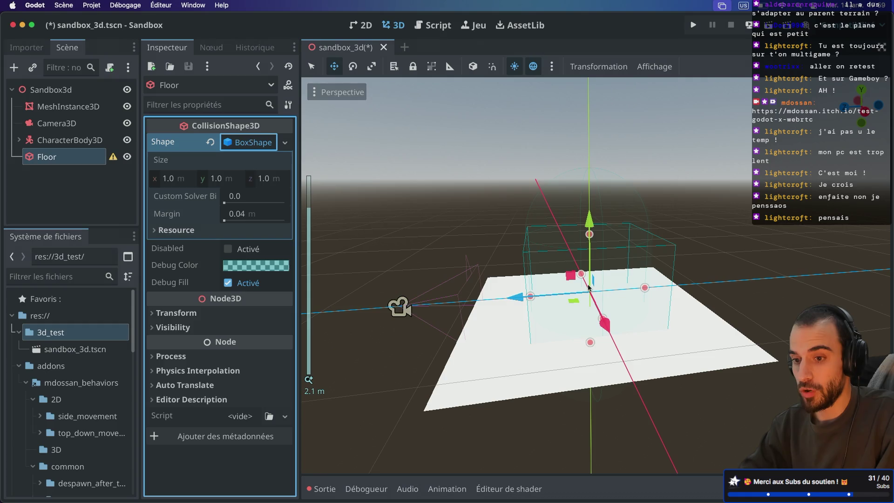
pyautogui.scroll(-8, 589, 287)
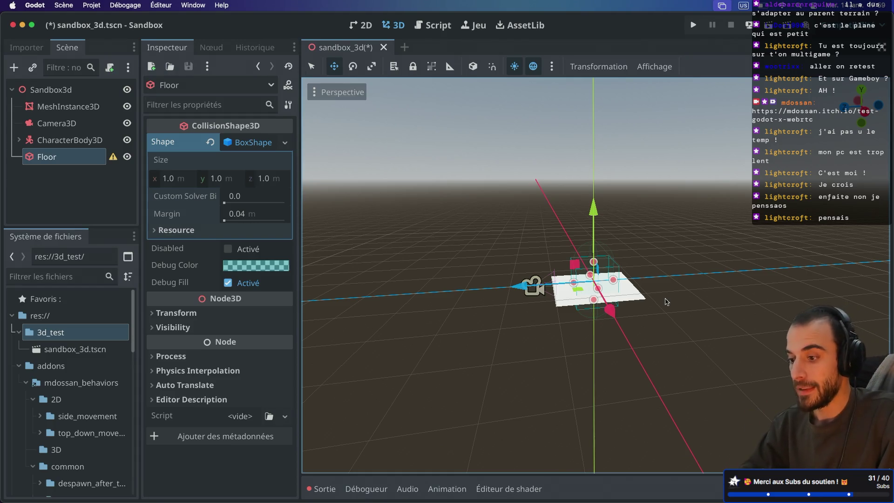
pyautogui.click(181, 182)
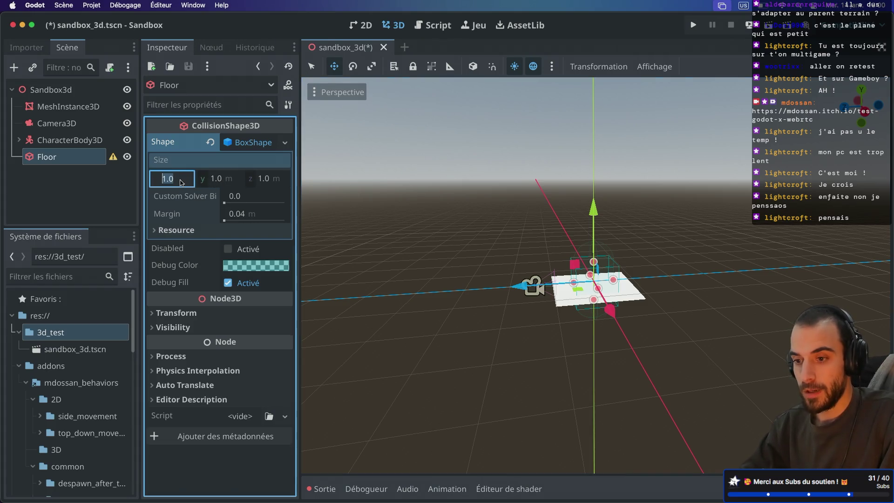
pyautogui.write('100')
pyautogui.press('Return')
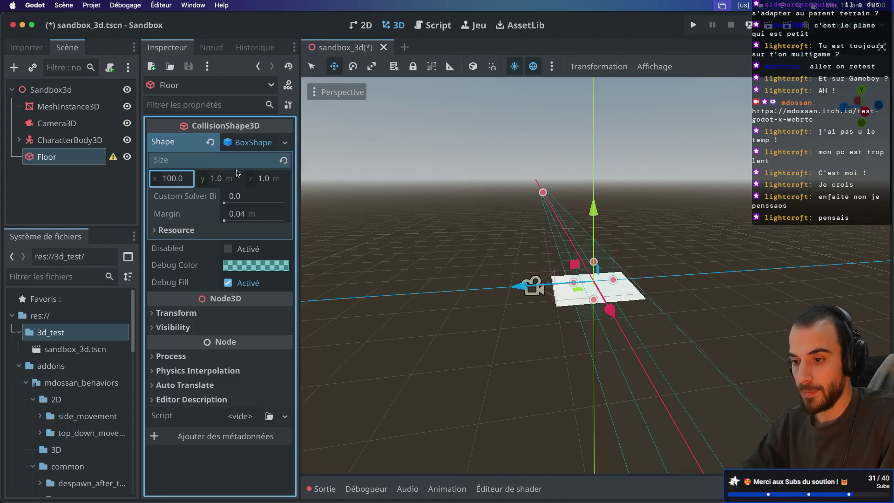
pyautogui.click(231, 184)
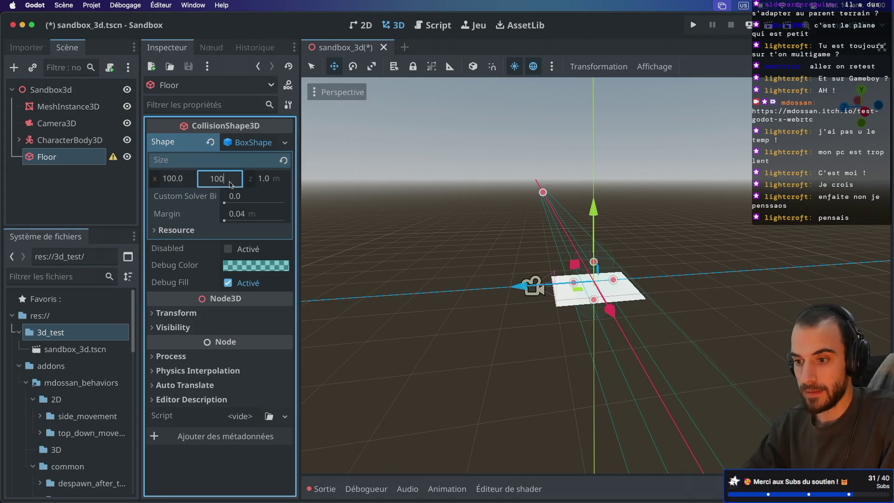
pyautogui.press('Return')
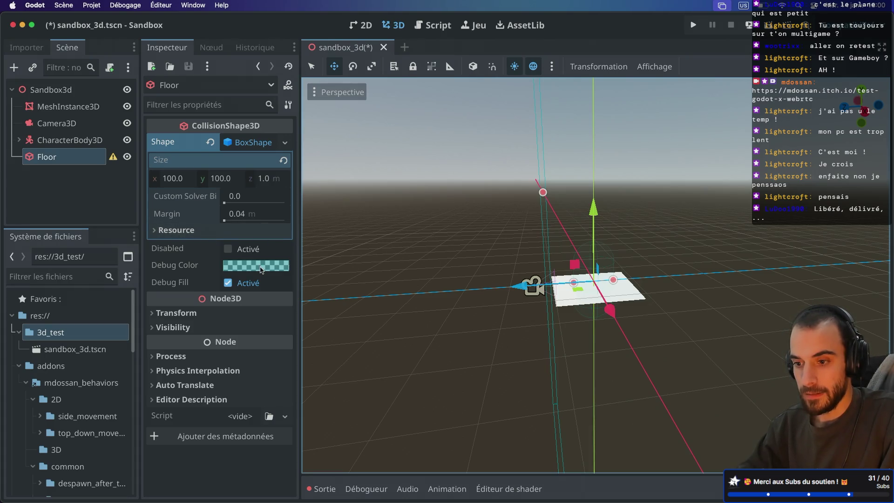
pyautogui.moveTo(262, 270)
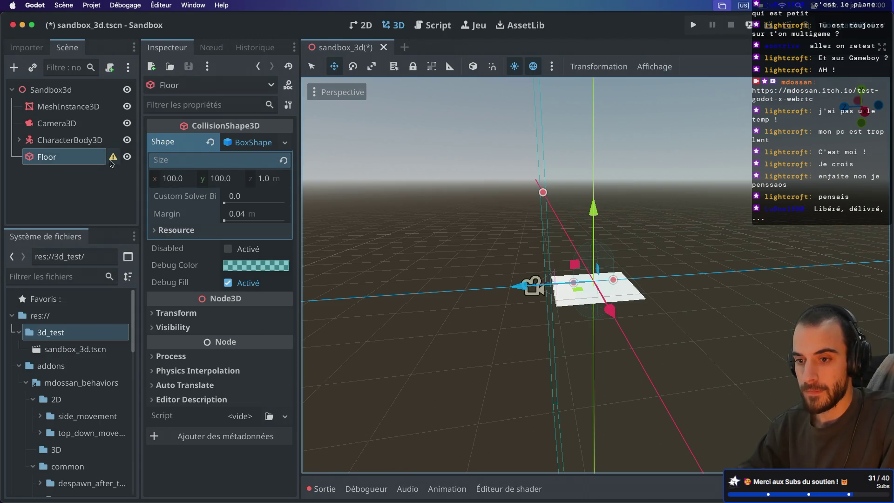
pyautogui.moveTo(117, 161)
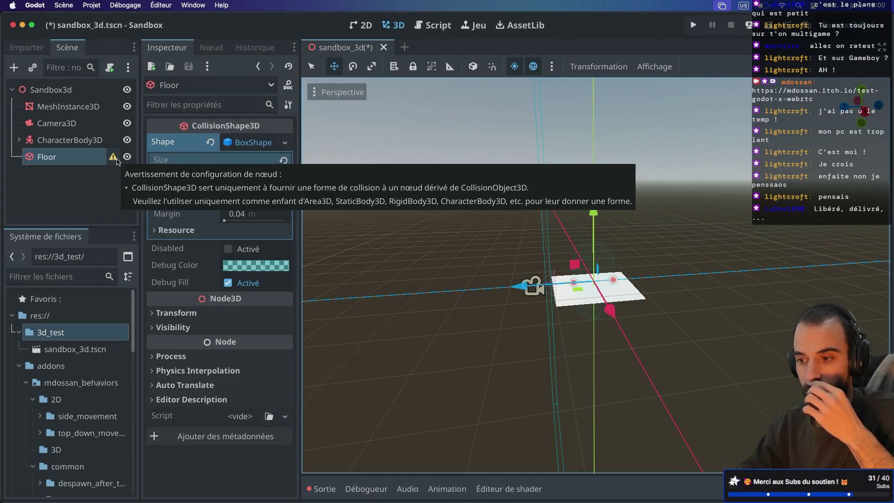
pyautogui.click(74, 163)
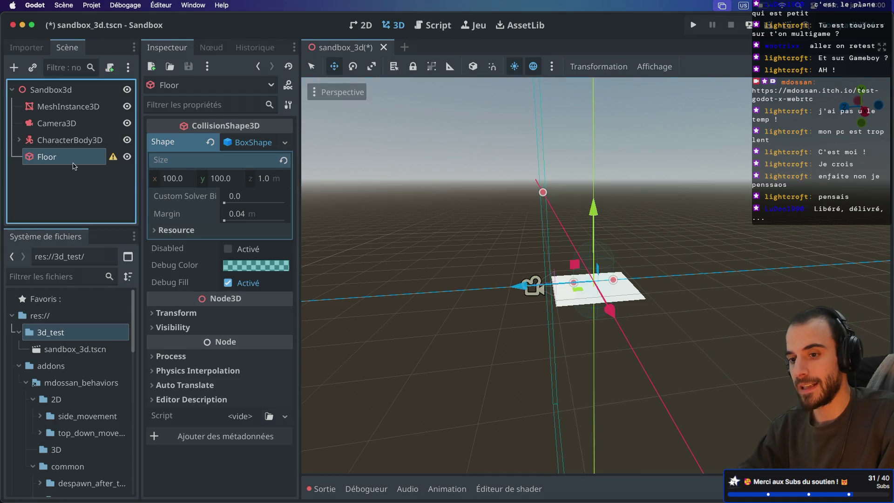
# - Add a StaticBody3D node and reparent Floor beneath it
pyautogui.hotkey('ctrl', 'a')
pyautogui.write('static')
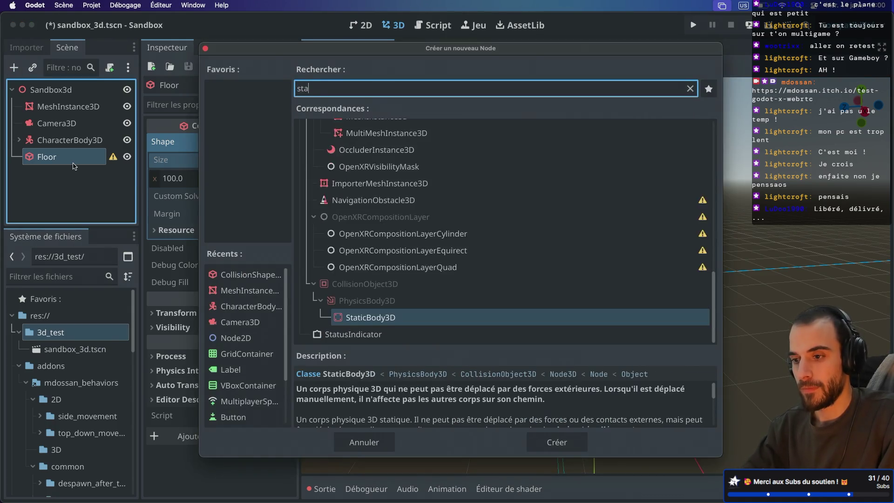
pyautogui.press('Return')
pyautogui.moveTo(83, 173)
pyautogui.mouseDown()
pyautogui.moveTo(73, 158)
pyautogui.moveTo(58, 170)
pyautogui.moveTo(70, 162)
pyautogui.mouseUp()
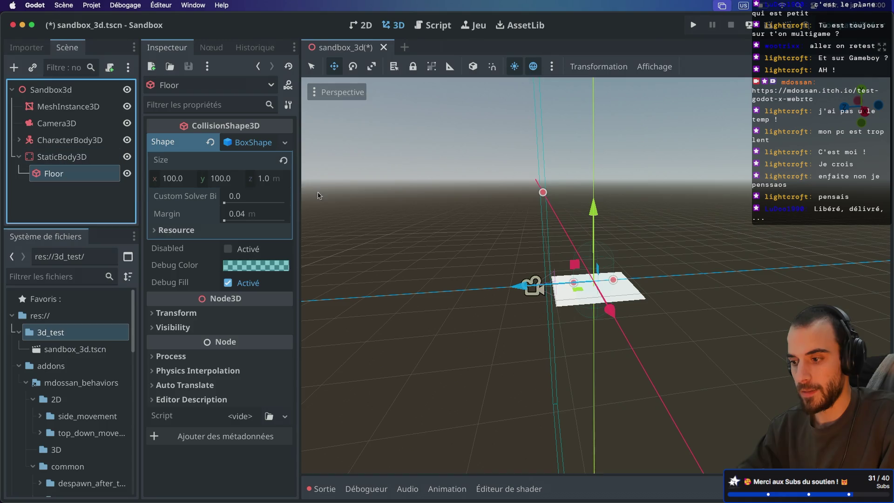
pyautogui.scroll(2, 448, 213)
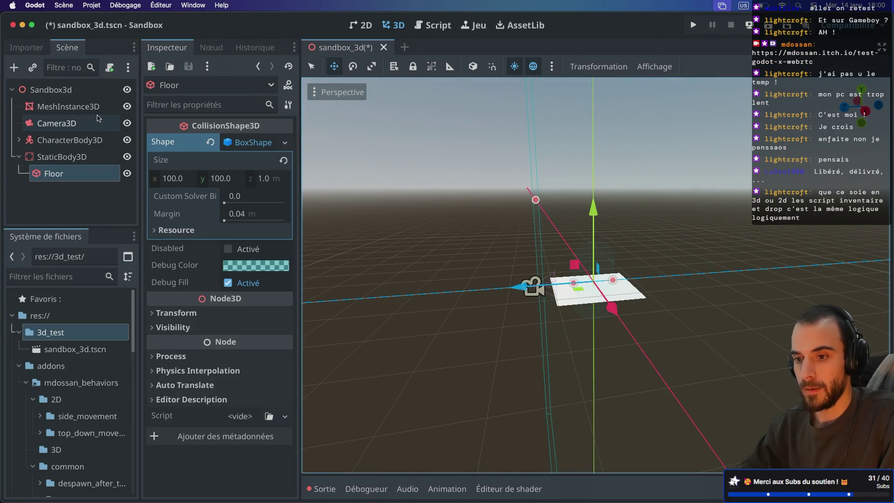
# - Give the StaticBody3D a new PhysicsMaterial with friction 1.0 and bounce 0.0
pyautogui.click(64, 160)
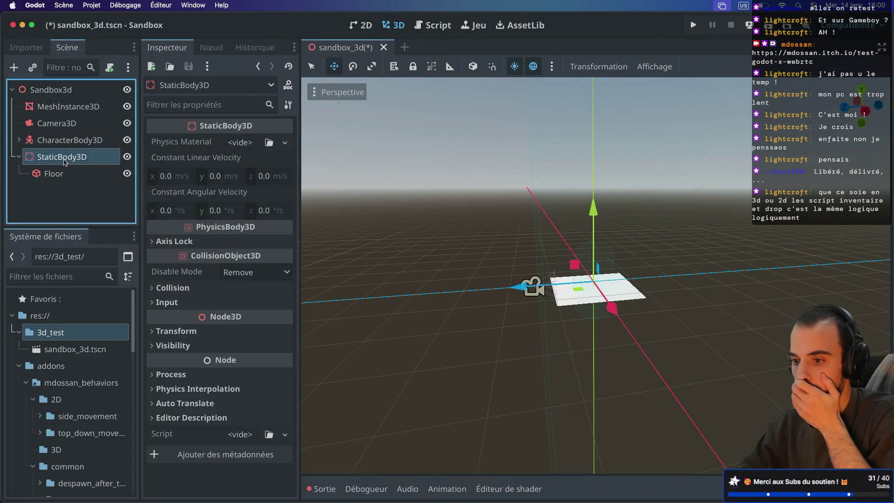
pyautogui.click(236, 148)
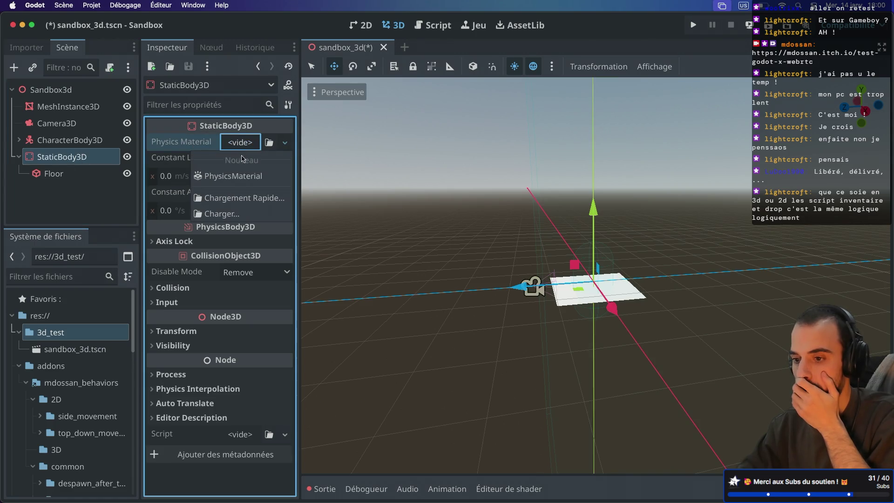
pyautogui.click(235, 179)
pyautogui.click(248, 143)
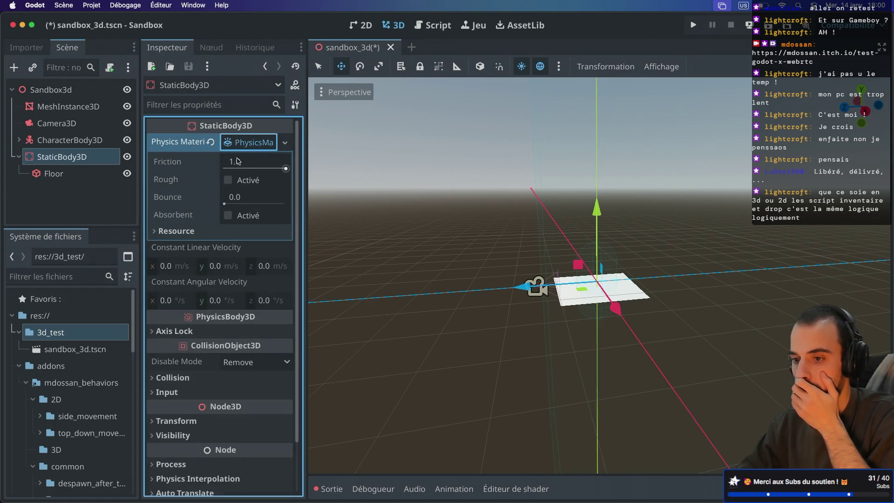
pyautogui.click(71, 180)
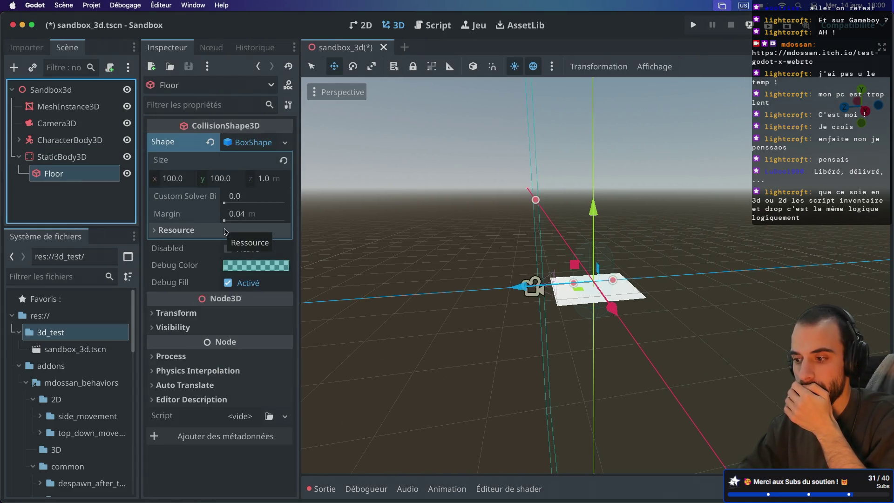
# - Raise the floor shape and move the camera left and upward
pyautogui.moveTo(577, 287); pyautogui.dragTo(557, 239)
pyautogui.click(542, 280)
pyautogui.moveTo(451, 293); pyautogui.dragTo(416, 297)
pyautogui.moveTo(491, 213); pyautogui.dragTo(490, 200)
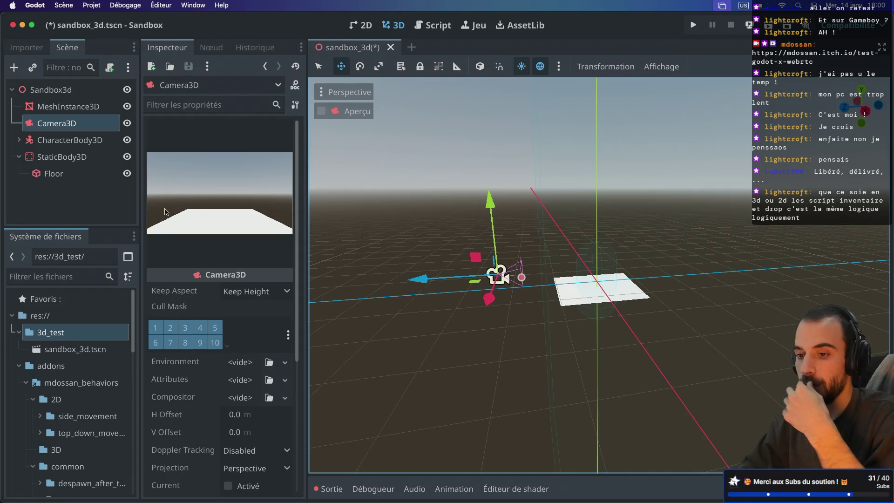
# - Lift the Floor shape, then reset its position back to zero
pyautogui.click(55, 140)
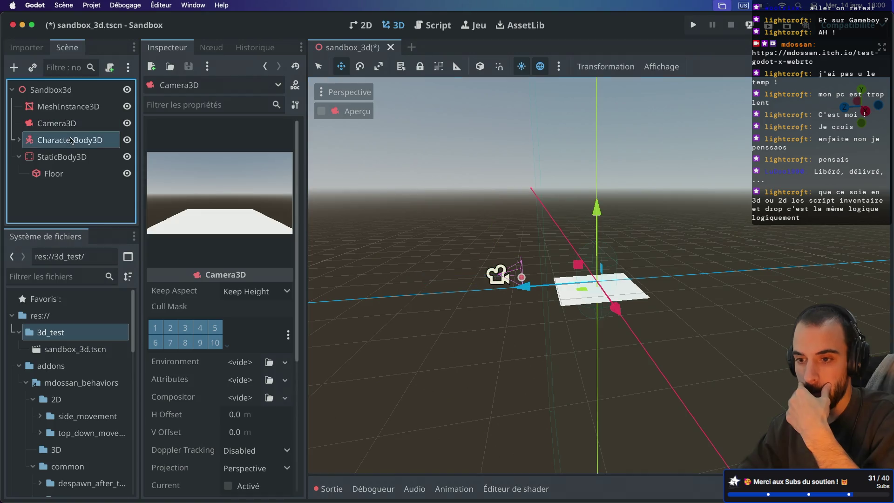
pyautogui.click(20, 140)
pyautogui.click(66, 174)
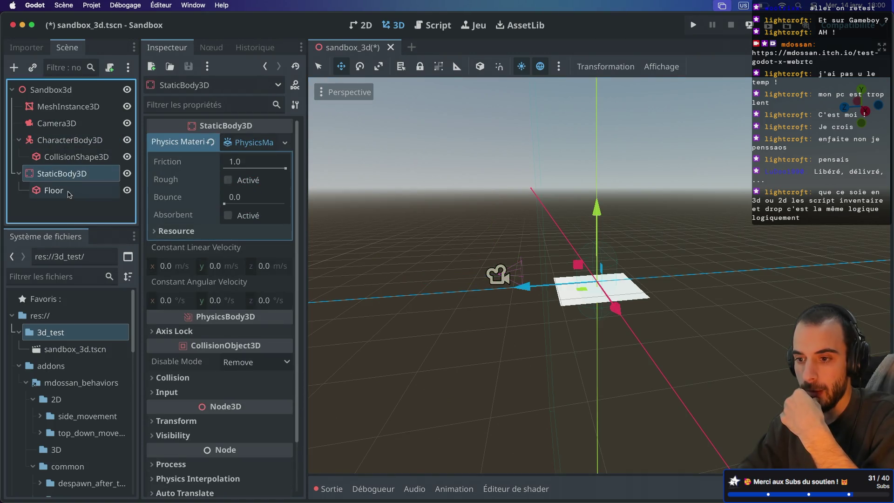
pyautogui.click(69, 195)
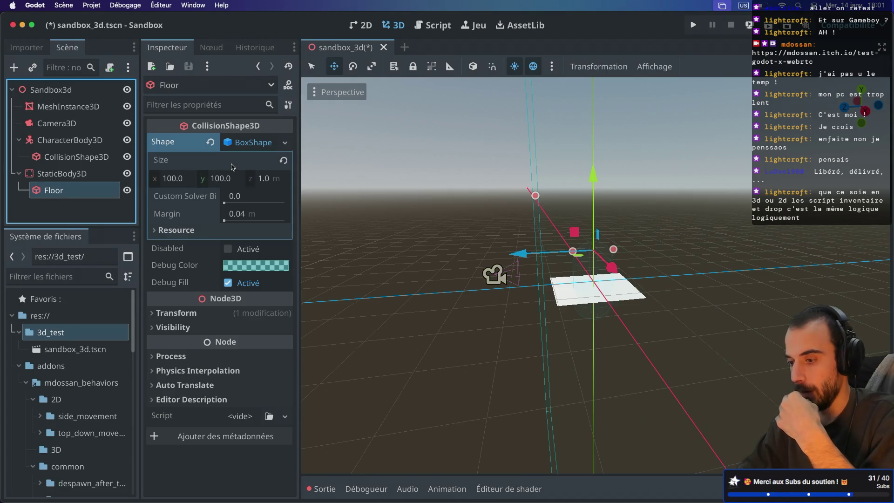
pyautogui.moveTo(599, 175)
pyautogui.mouseDown()
pyautogui.moveTo(594, 113)
pyautogui.moveTo(596, 154)
pyautogui.mouseUp()
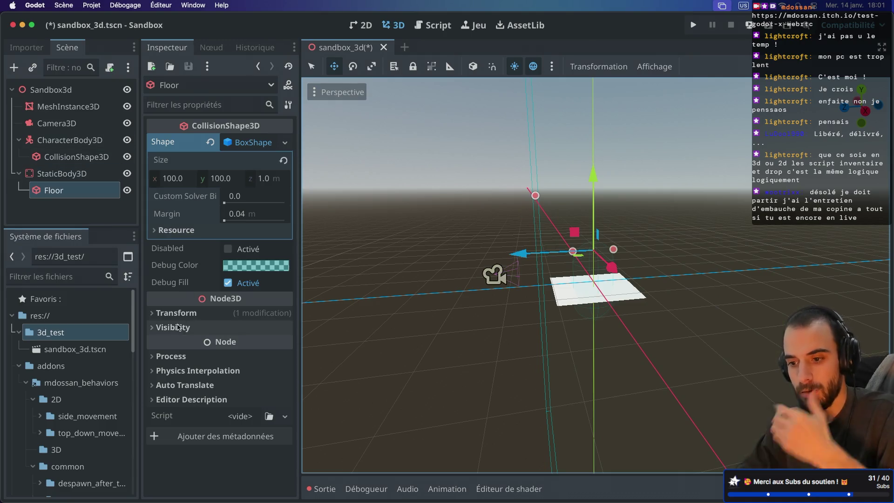
pyautogui.click(176, 313)
pyautogui.click(286, 328)
# - Raise the CharacterBody3D to about 1.1 on Y, then save and run the scene
pyautogui.click(64, 174)
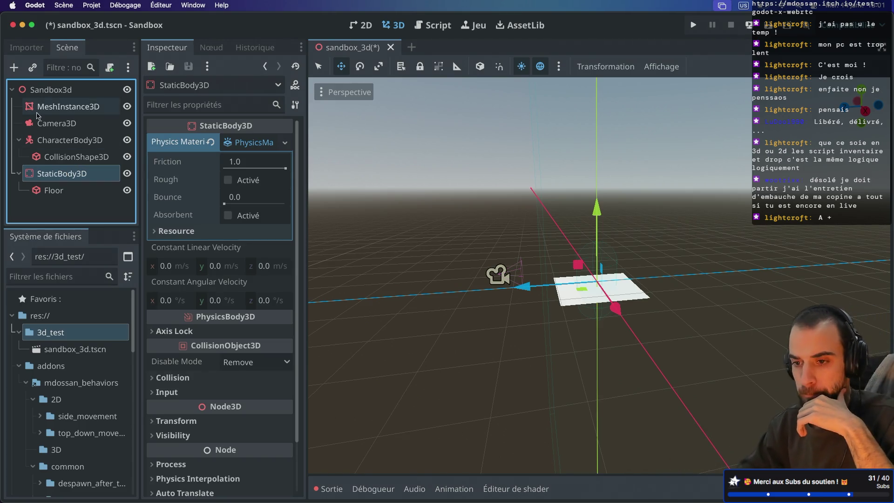
pyautogui.click(64, 136)
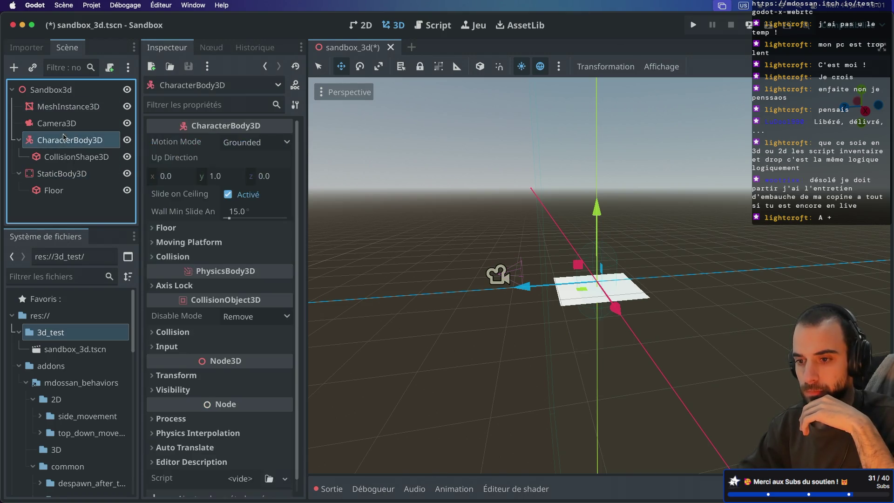
pyautogui.moveTo(593, 210); pyautogui.dragTo(593, 159)
pyautogui.press('super+s')
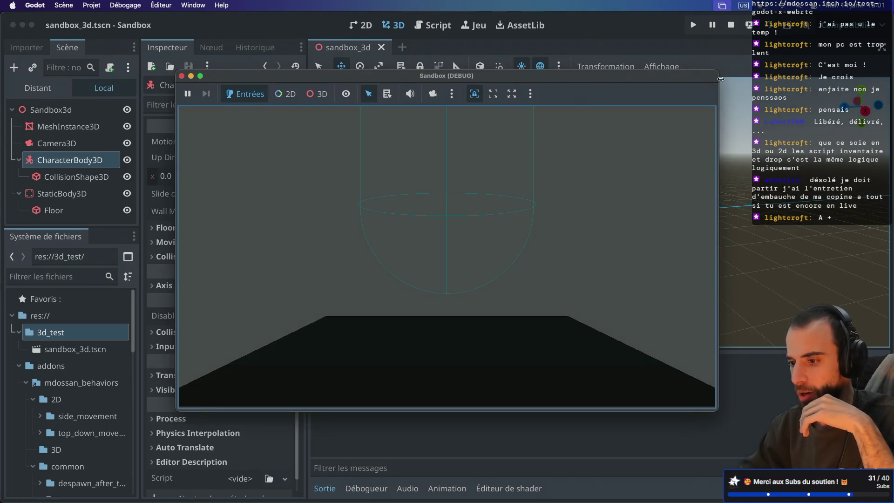
# - Close the test run and delete the MeshInstance3D plane node
pyautogui.click(181, 76)
pyautogui.click(585, 227)
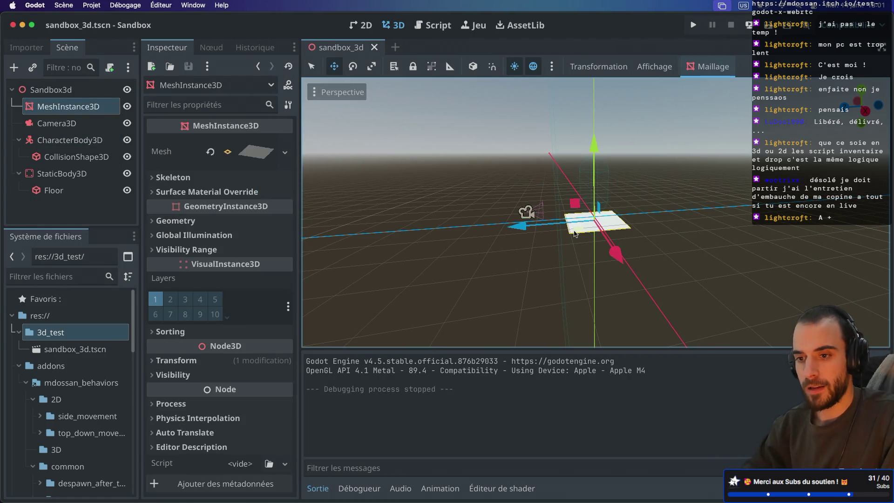
pyautogui.press('Delete')
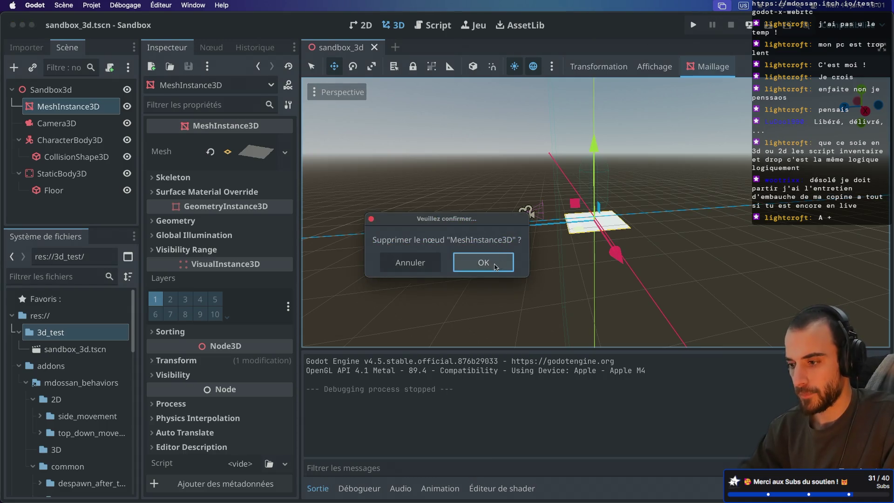
pyautogui.click(495, 267)
pyautogui.click(84, 159)
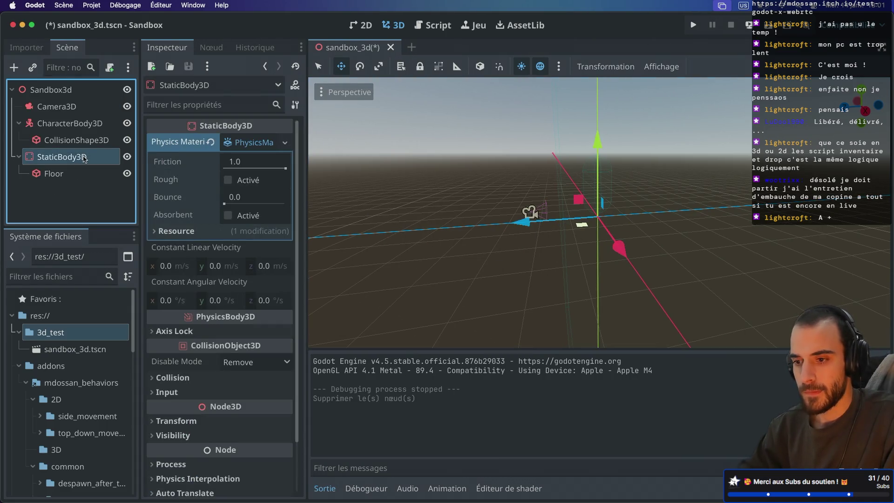
pyautogui.click(65, 176)
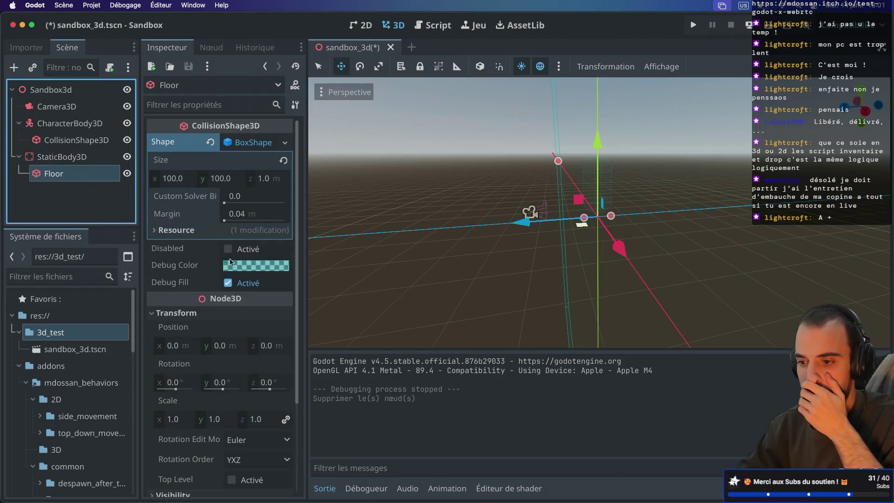
# - Make the Floor's debug colour opaque red (fd0039)
pyautogui.click(251, 266)
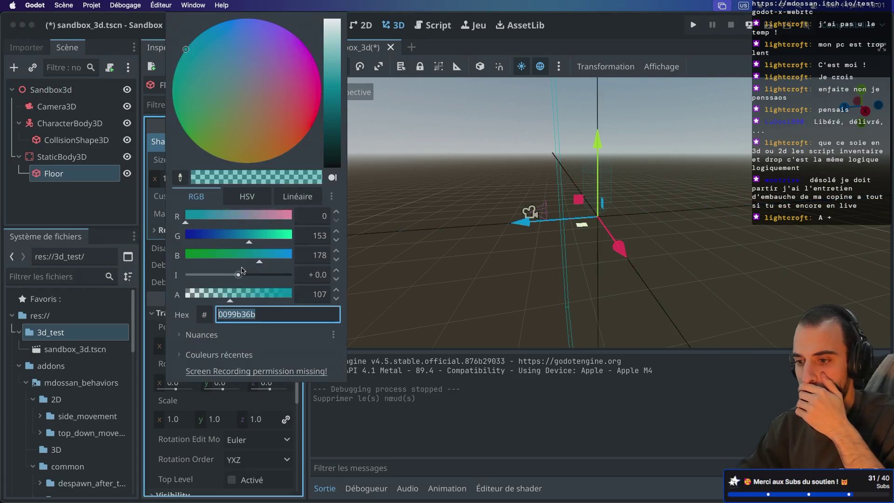
pyautogui.moveTo(233, 293); pyautogui.dragTo(324, 292)
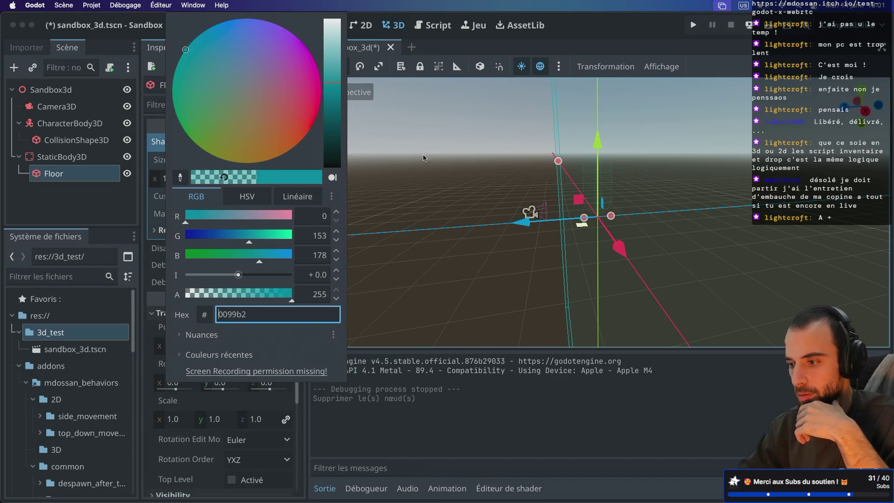
pyautogui.click(503, 180)
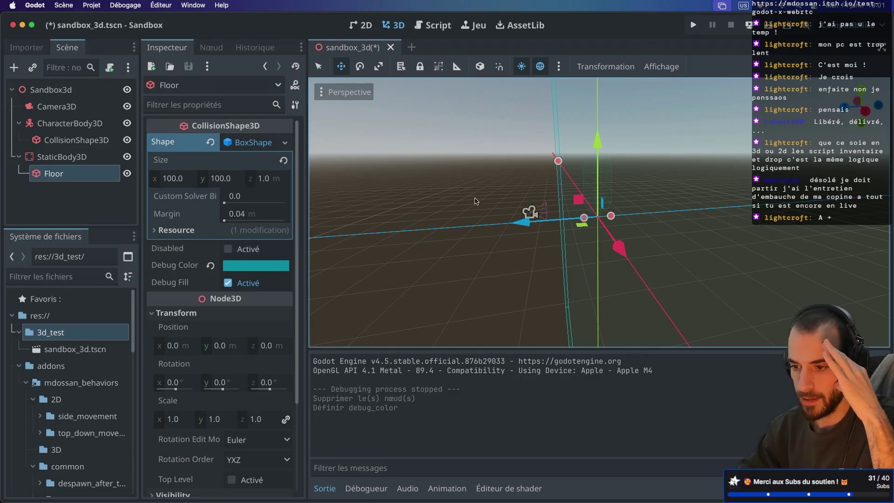
pyautogui.click(262, 272)
pyautogui.moveTo(289, 106); pyautogui.dragTo(330, 127)
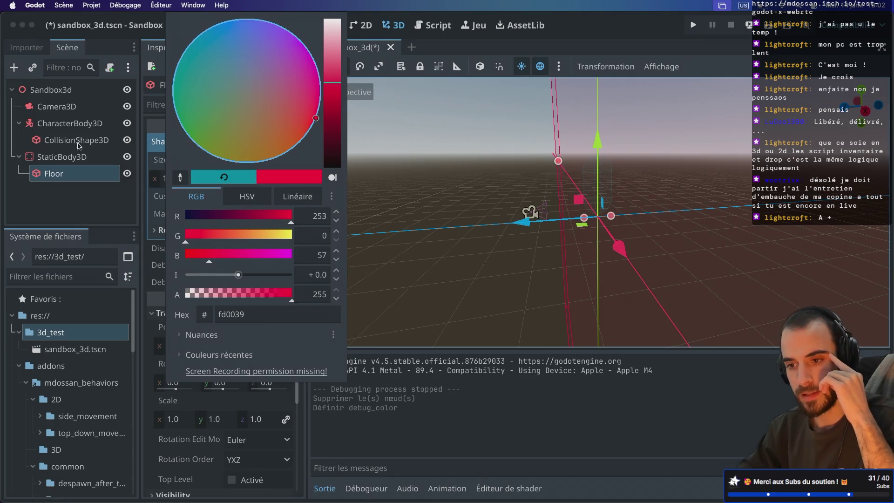
pyautogui.click(61, 160)
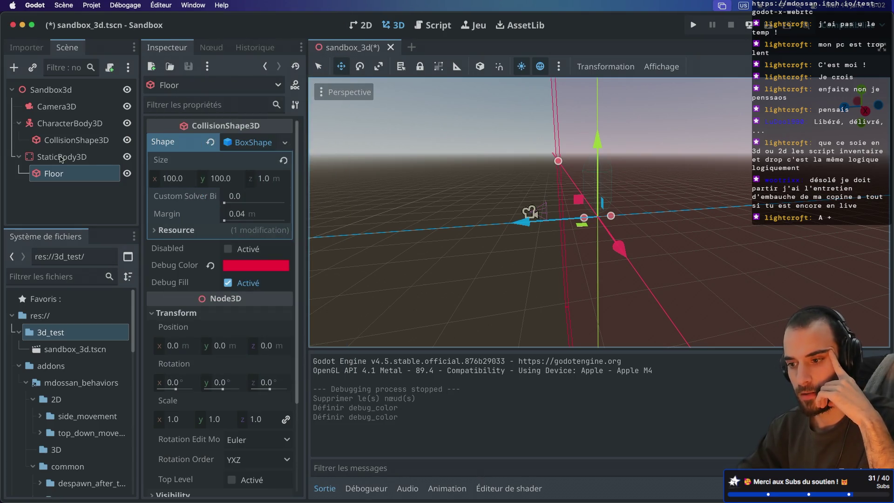
# - Select StaticBody3D and expand its Transform properties
pyautogui.click(61, 158)
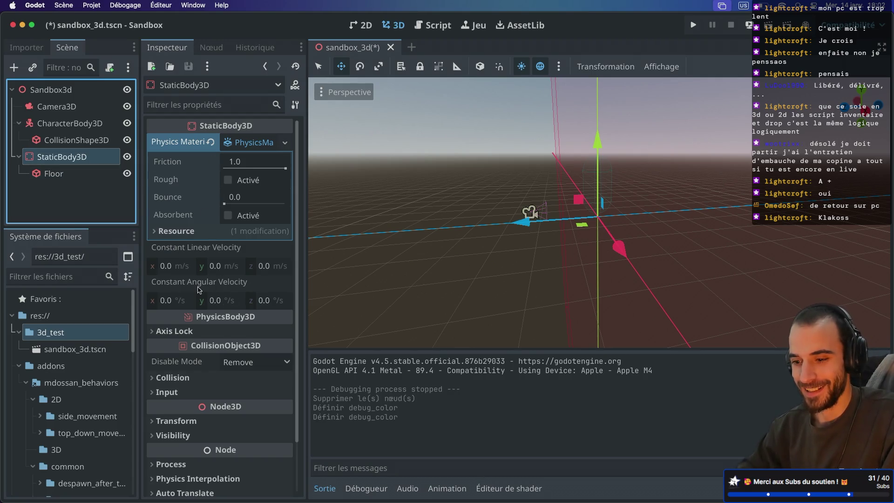
pyautogui.scroll(-3, 172, 326)
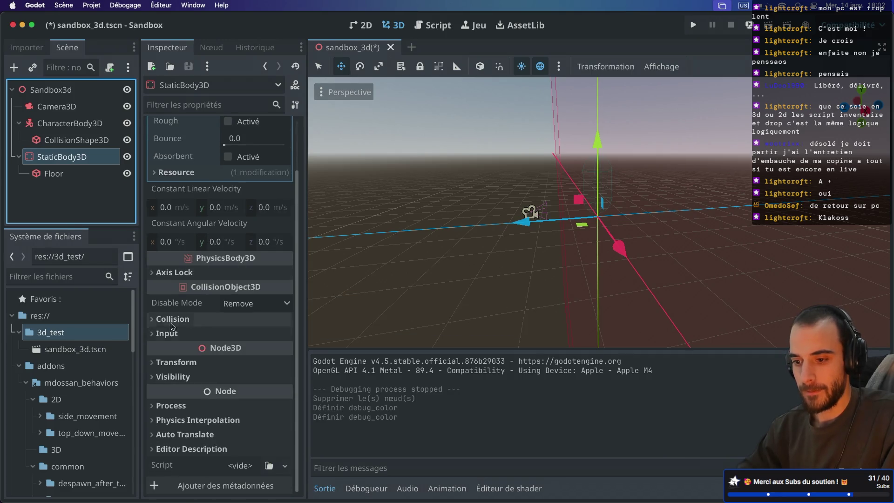
pyautogui.click(169, 362)
pyautogui.scroll(-5, 237, 359)
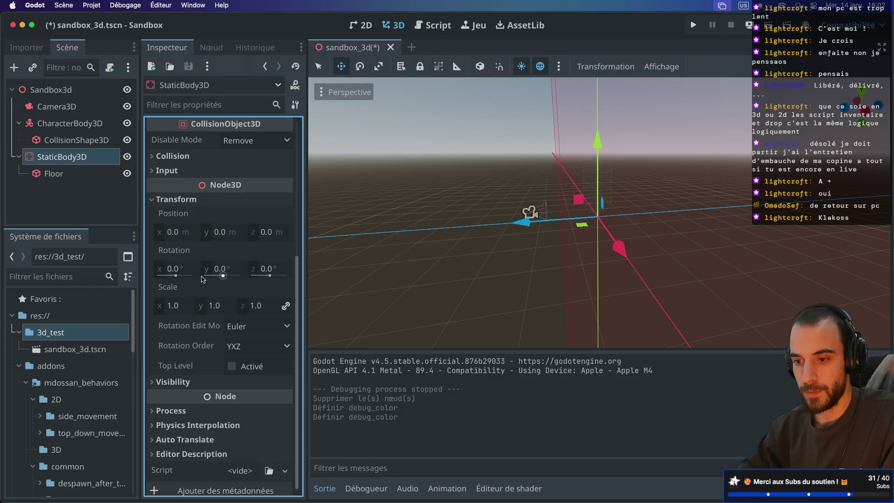
# - Rotate StaticBody3D 90° on X, then save, test-run and close the game
pyautogui.click(181, 273)
pyautogui.write('90')
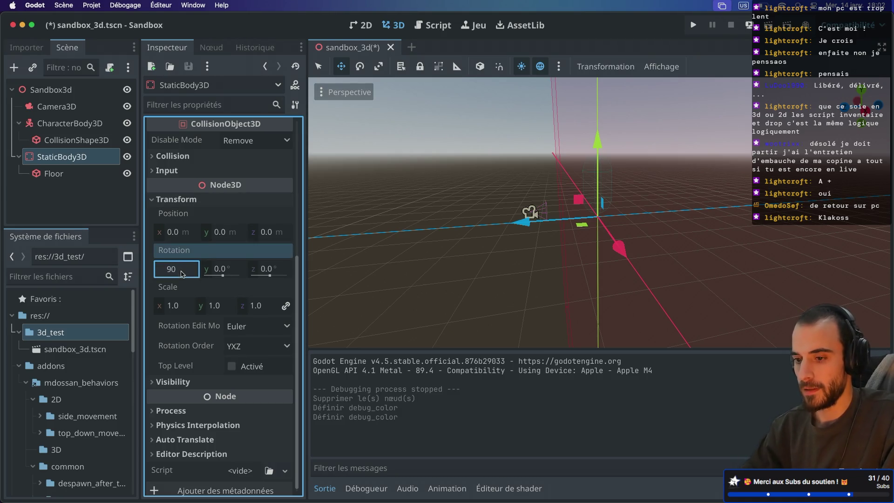
pyautogui.press('Return')
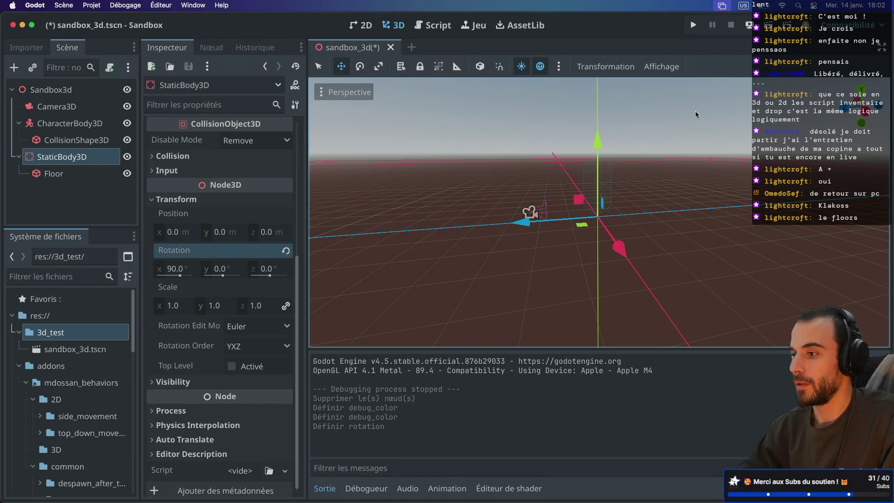
pyautogui.click(751, 25)
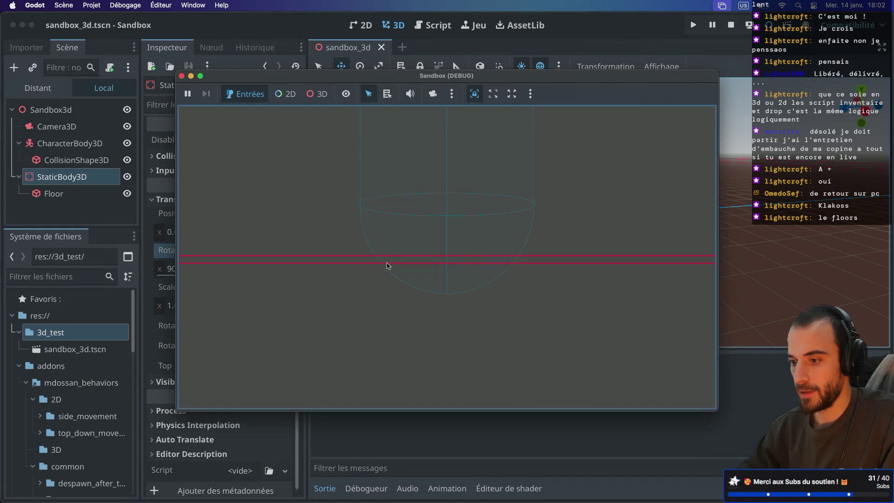
pyautogui.click(182, 76)
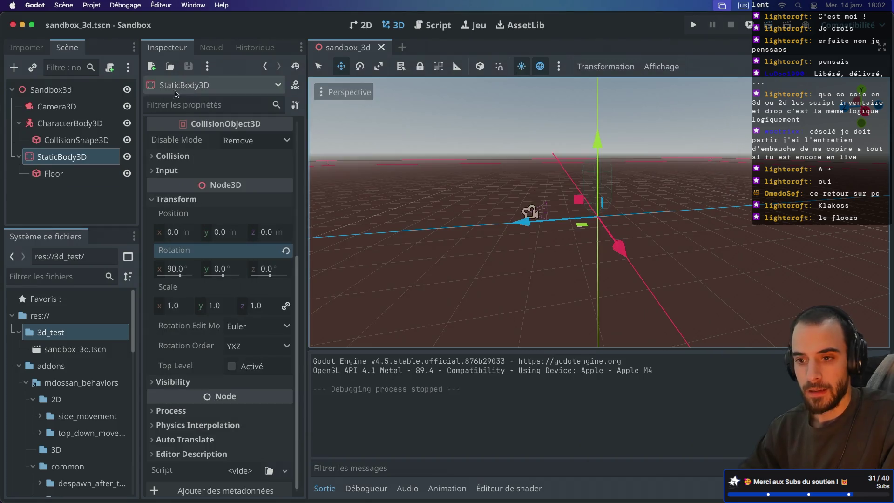
pyautogui.click(76, 125)
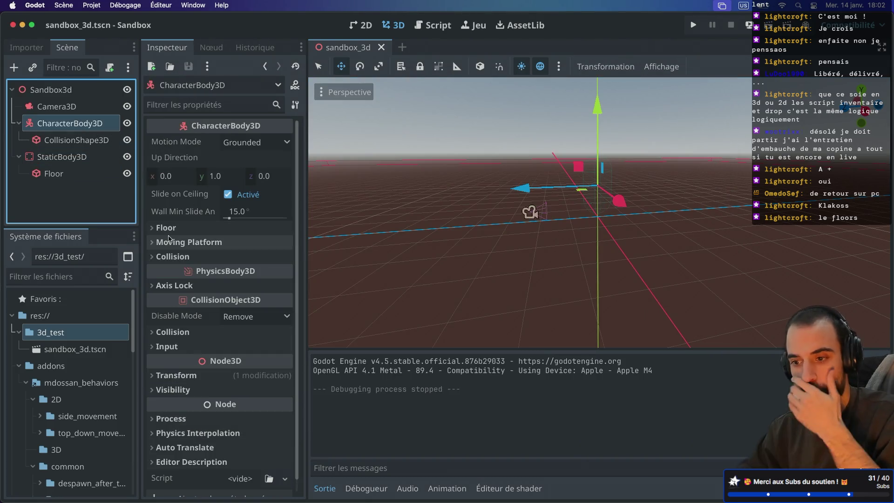
# - Expand the CharacterBody3D's Collision, Moving Platform and Floor settings
pyautogui.click(155, 257)
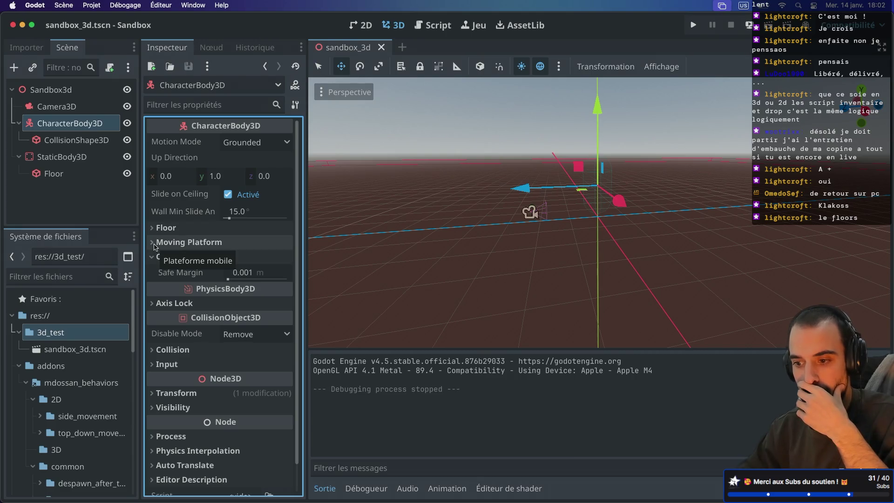
pyautogui.click(156, 243)
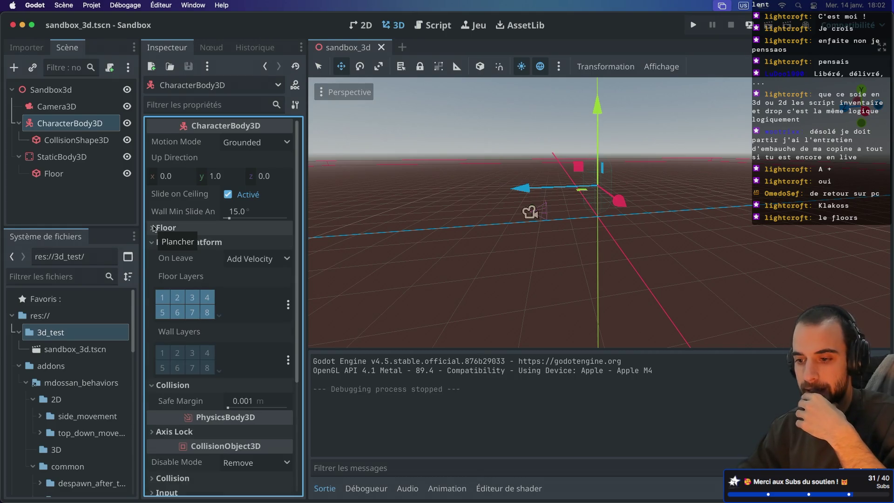
pyautogui.click(154, 227)
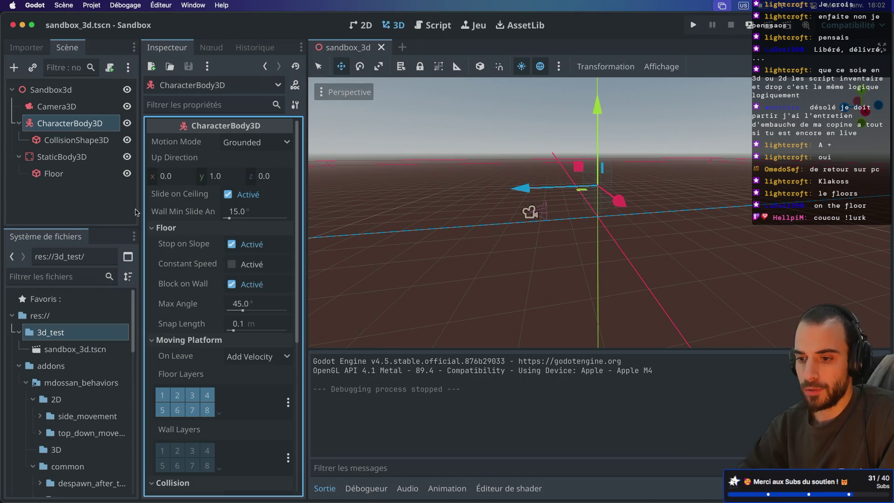
# - Widen the left docks and collapse the 2D and common folders
pyautogui.moveTo(139, 208); pyautogui.dragTo(161, 208)
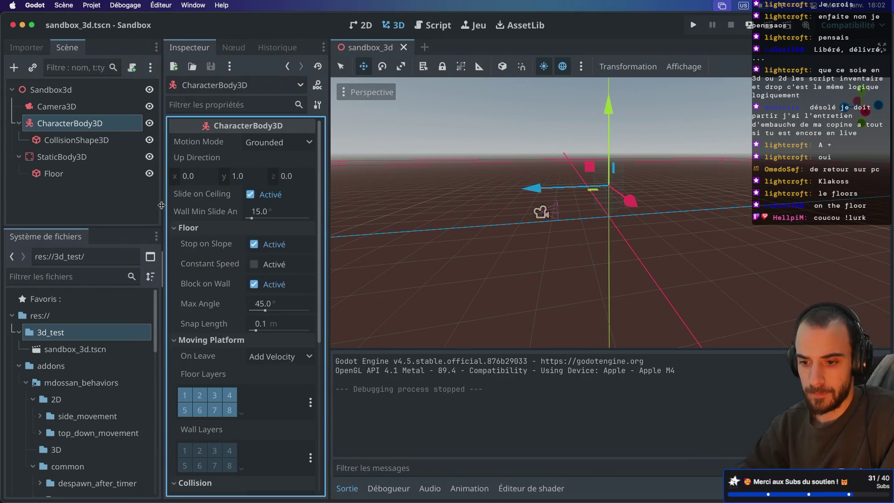
pyautogui.click(36, 399)
pyautogui.click(33, 433)
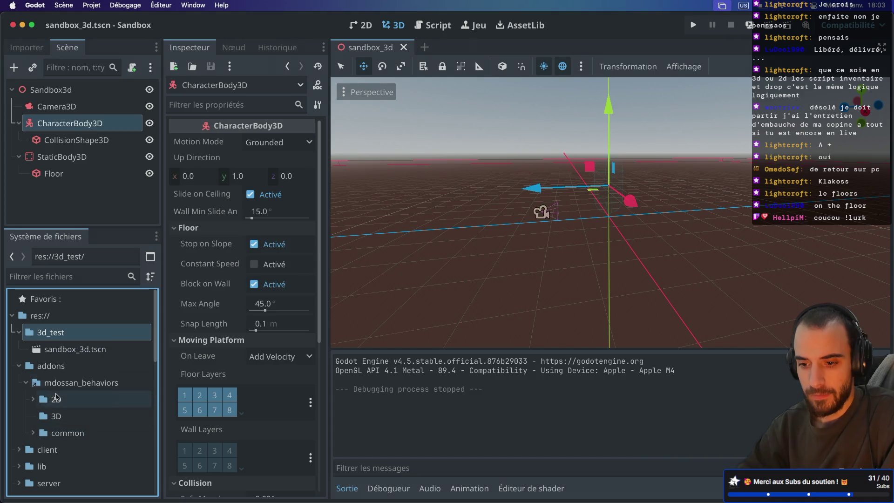
# - Create a new README.md text file inside the addons/mdossan_behaviors folder
pyautogui.click(64, 384)
pyautogui.rightClick(64, 383)
pyautogui.moveTo(197, 267)
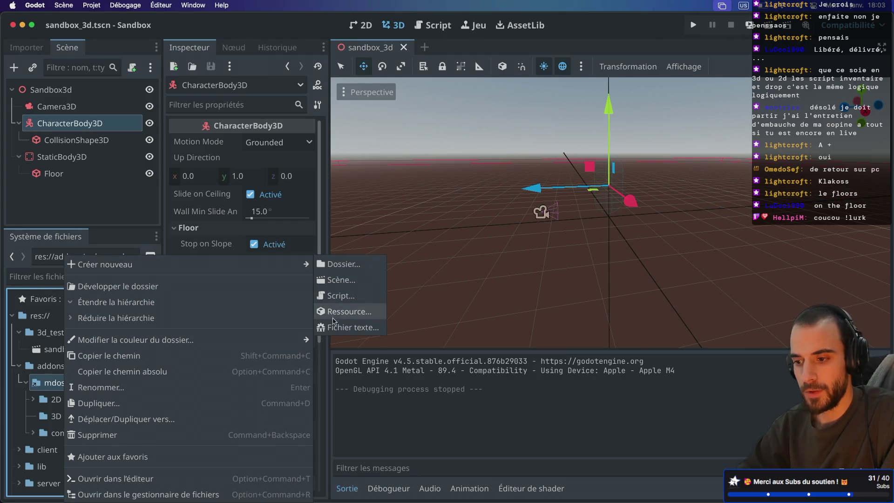
pyautogui.click(332, 326)
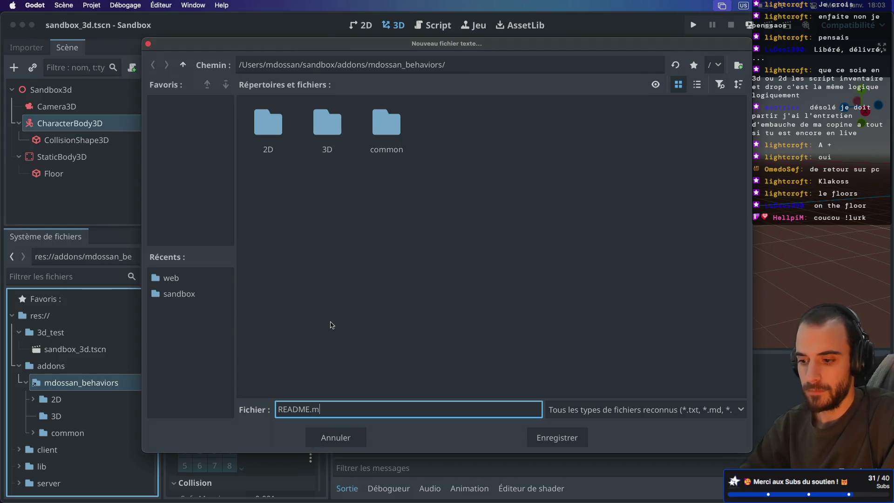
pyautogui.click(551, 440)
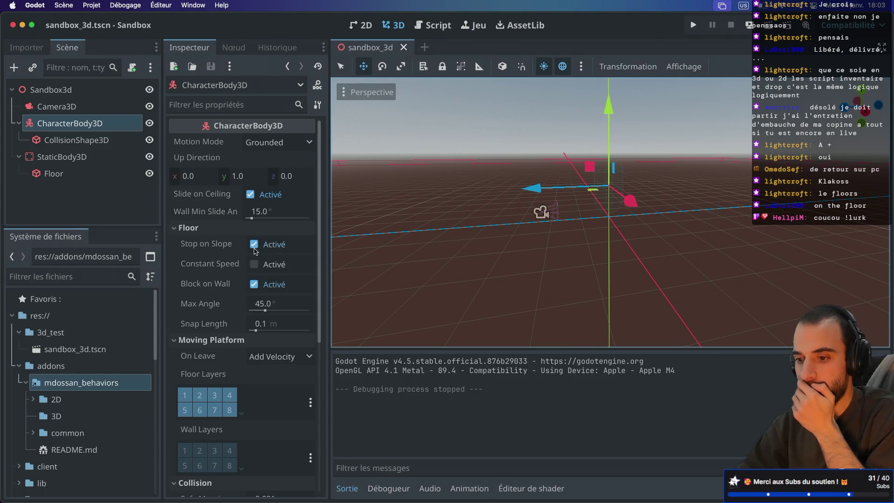
pyautogui.scroll(-5, 238, 272)
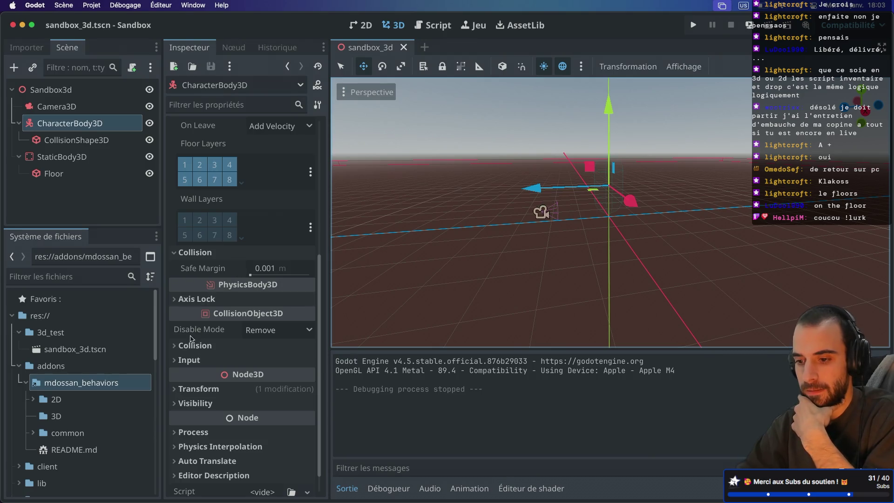
# - Check the CharacterBody3D's collision layer and mask settings, then switch to the Godot docs in the browser
pyautogui.click(179, 347)
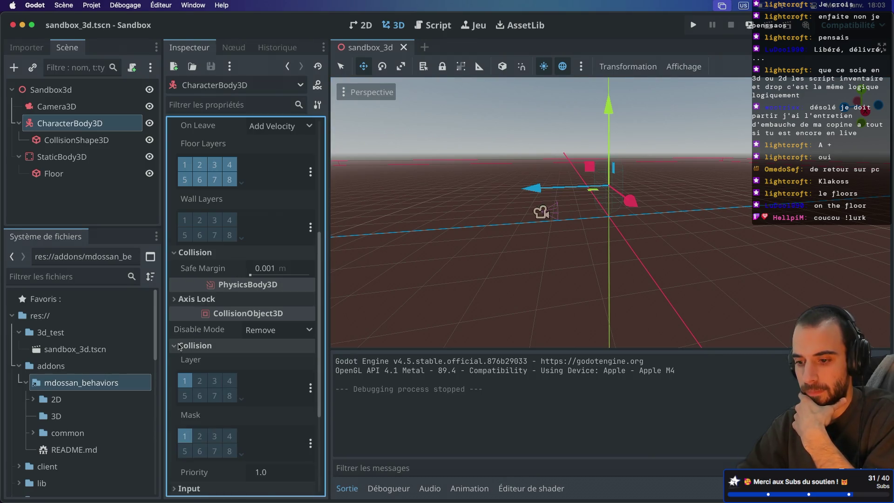
pyautogui.click(179, 347)
pyautogui.click(87, 170)
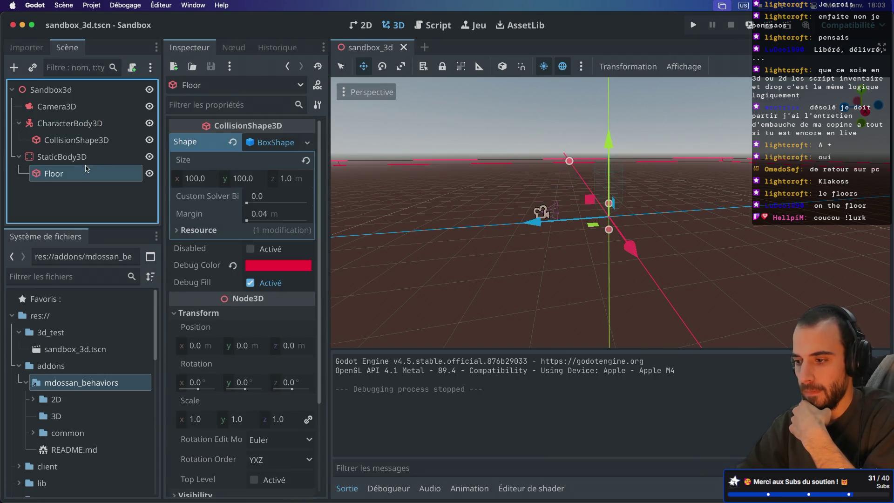
pyautogui.click(84, 123)
pyautogui.scroll(-1, 239, 252)
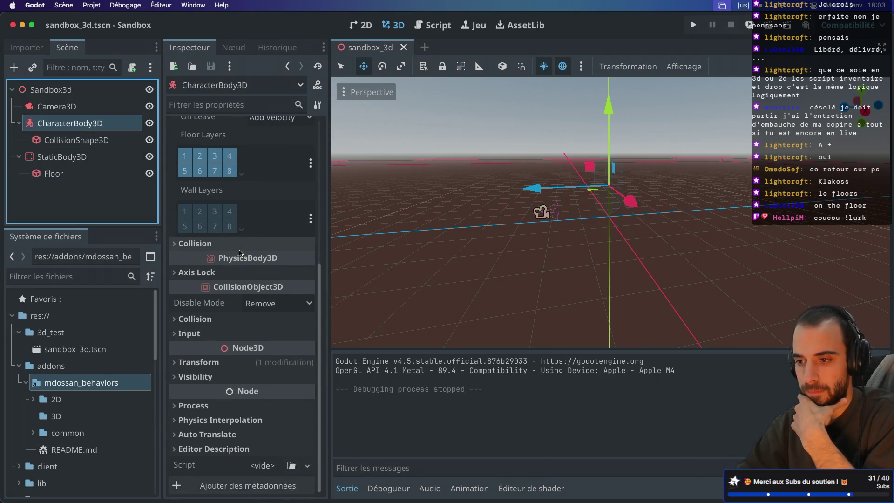
pyautogui.scroll(5, 240, 253)
pyautogui.scroll(-3, 240, 253)
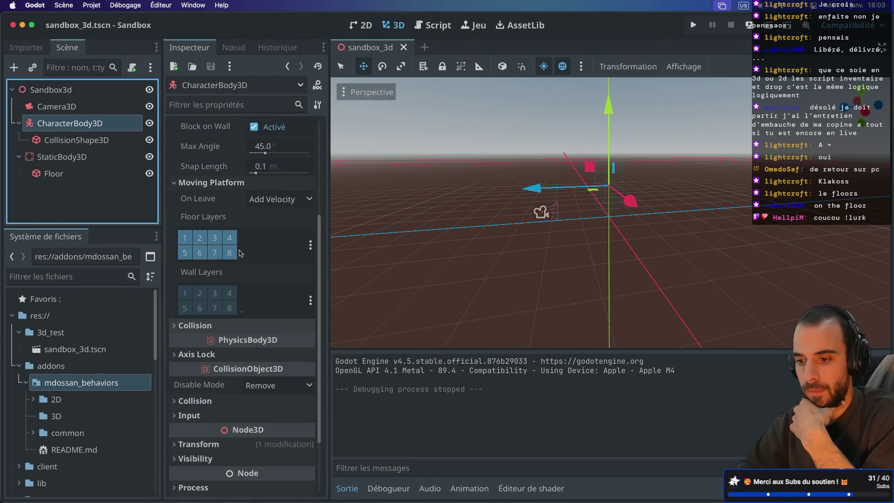
pyautogui.scroll(3, 241, 253)
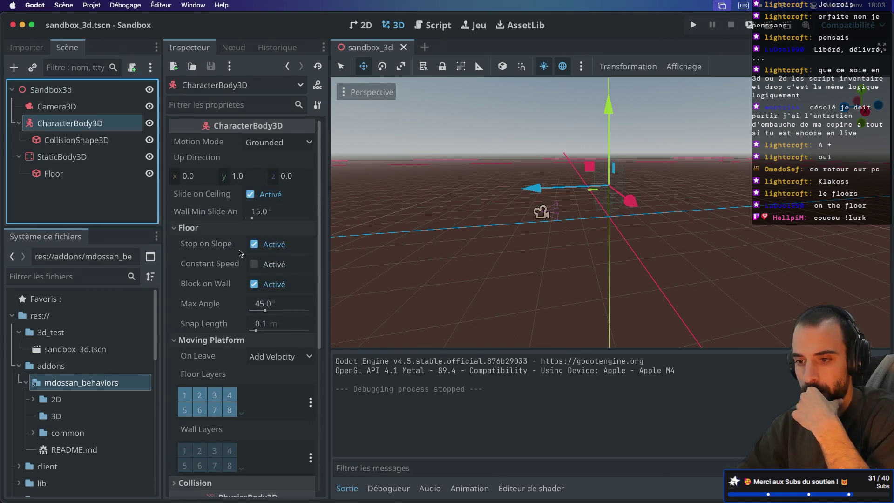
pyautogui.hotkey('ctrl', 'Right')
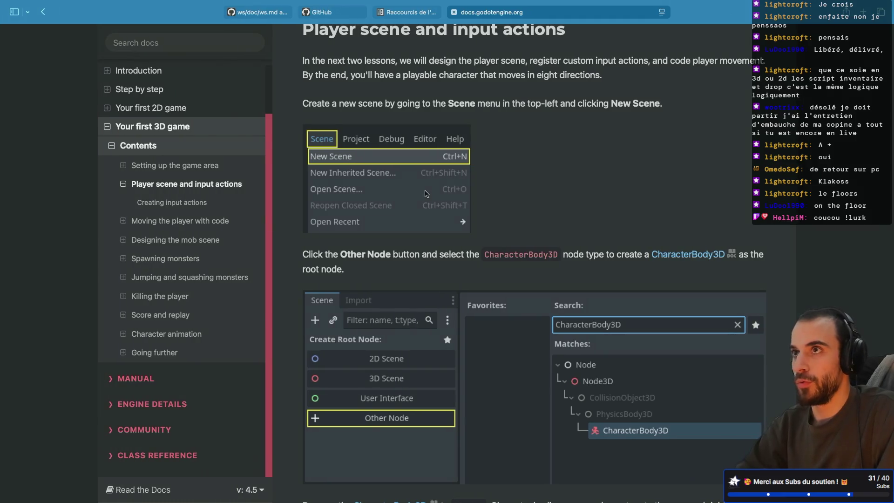
# - Go from 'Creating input actions' to 'Moving the player with code' and copy its _physics_process movement code
pyautogui.scroll(3, 426, 193)
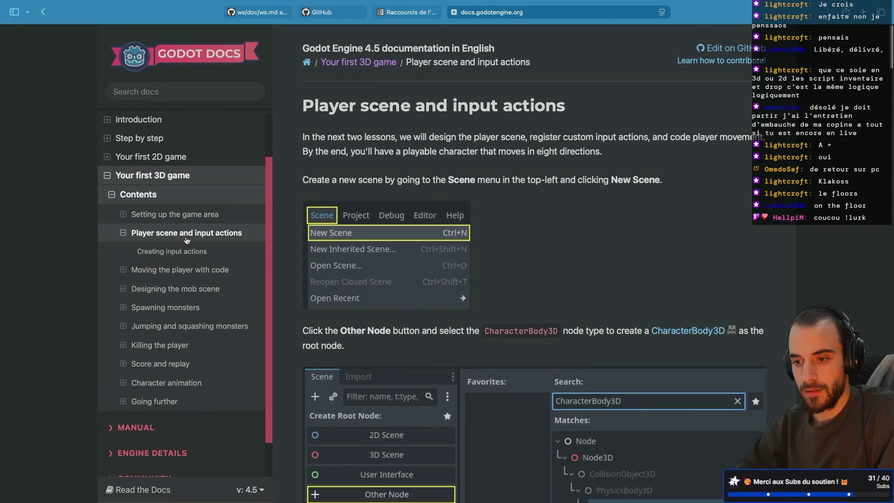
pyautogui.click(186, 251)
pyautogui.scroll(-2, 398, 254)
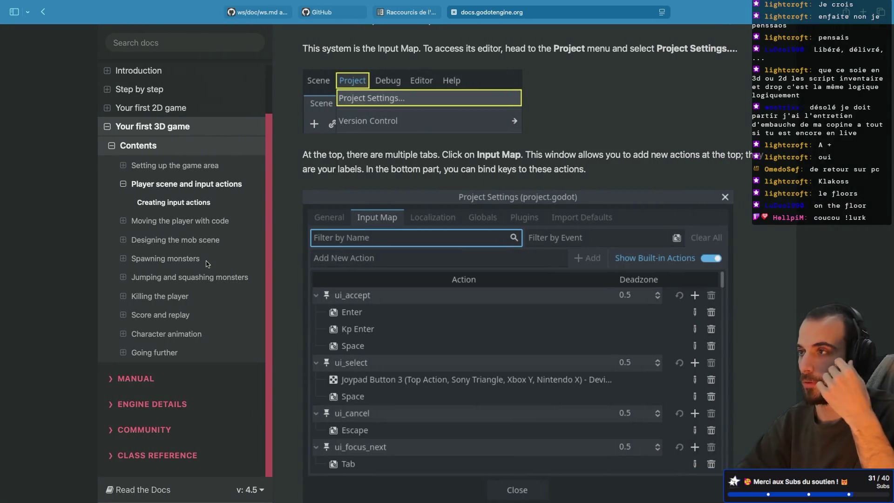
pyautogui.click(143, 223)
pyautogui.scroll(-8, 384, 303)
pyautogui.scroll(-5, 385, 303)
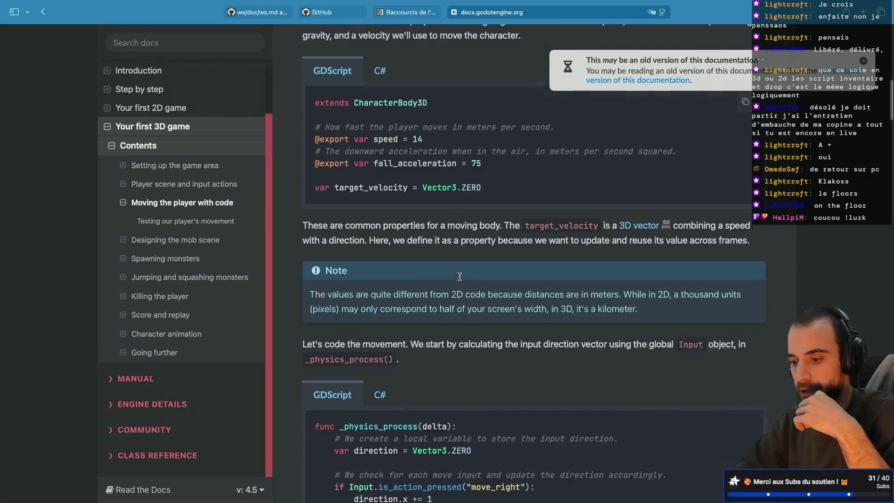
pyautogui.scroll(-4, 459, 277)
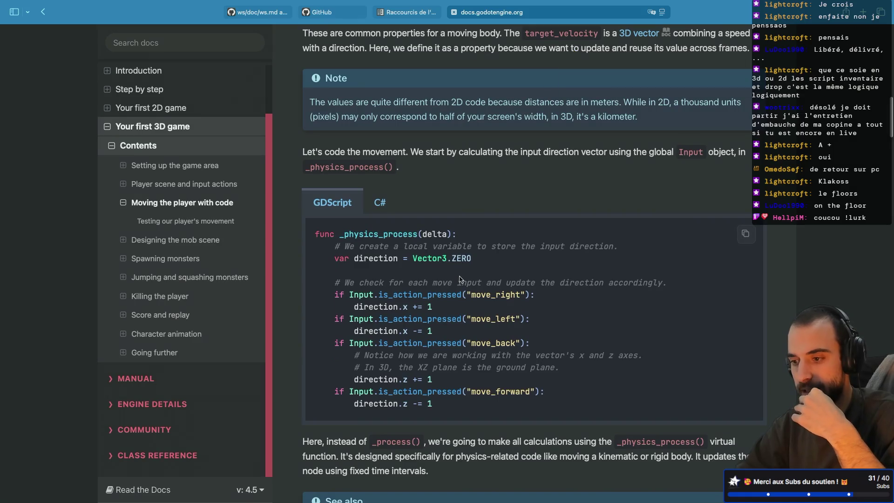
pyautogui.scroll(-1, 450, 408)
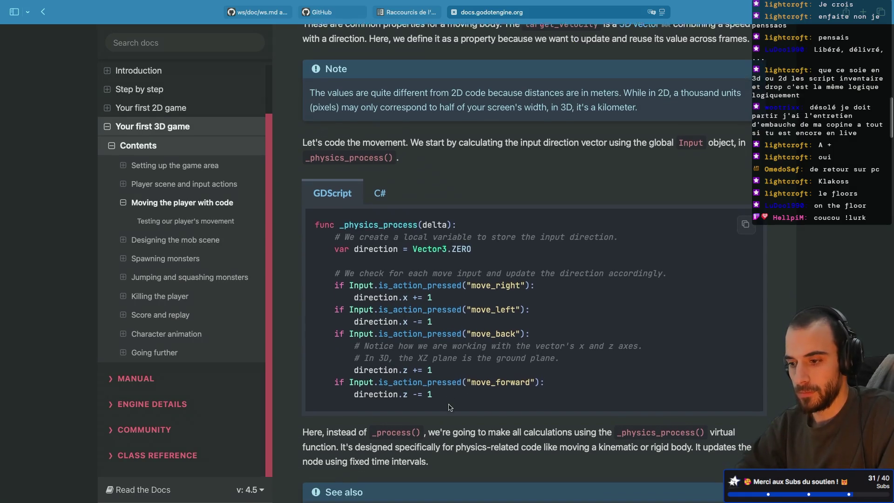
pyautogui.scroll(-12, 450, 407)
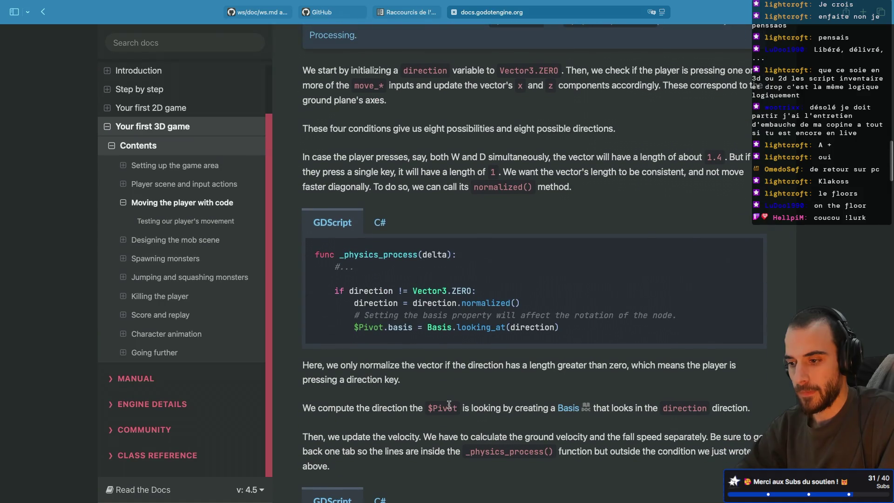
pyautogui.scroll(8, 449, 404)
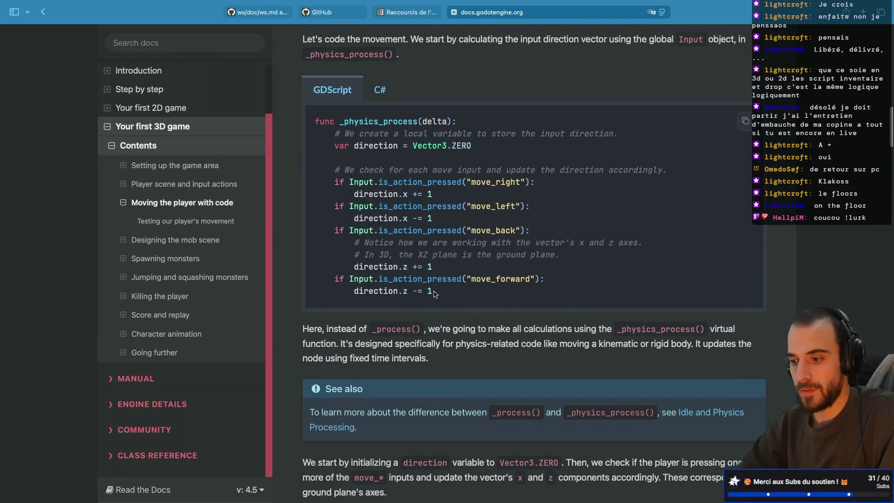
pyautogui.press('super+Tab')
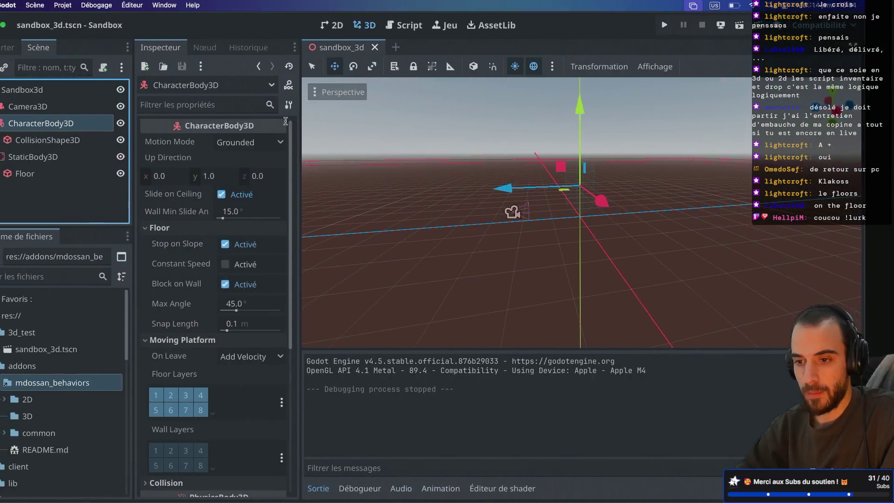
# - Rename the CharacterBody3D node to Player3D
pyautogui.doubleClick(72, 125)
pyautogui.write('Player')
pyautogui.press('Return')
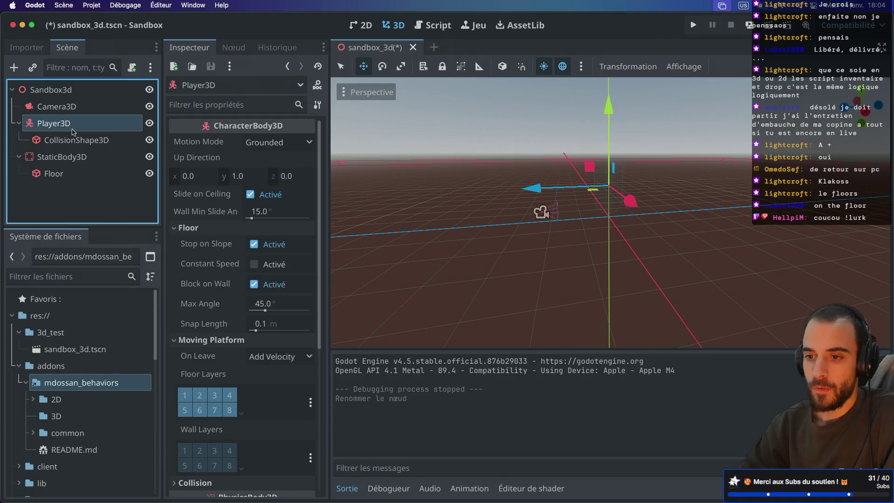
pyautogui.doubleClick(64, 130)
pyautogui.press('Return')
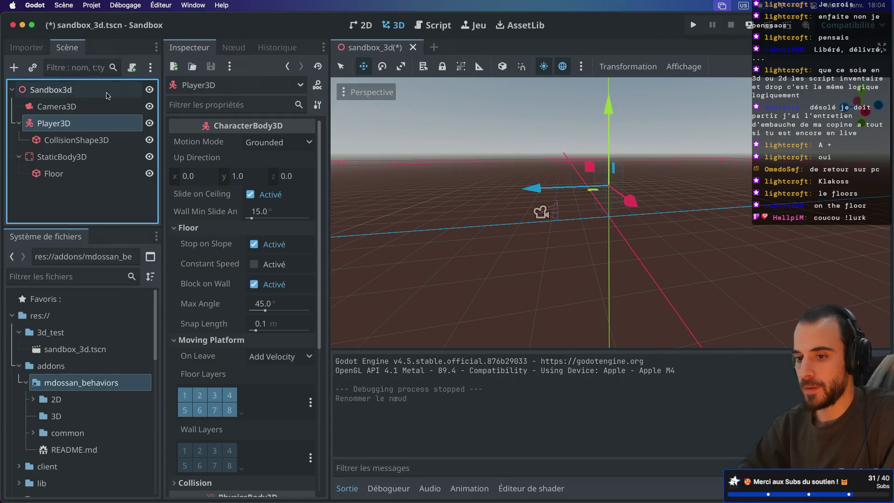
# - Attach a new res://3d_test/player_3d.gd script to Player3D and paste the movement code
pyautogui.click(132, 67)
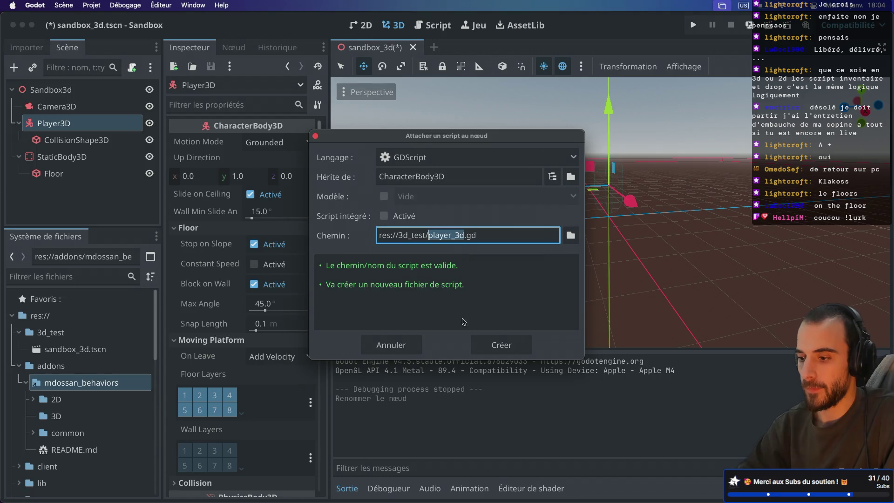
pyautogui.click(498, 343)
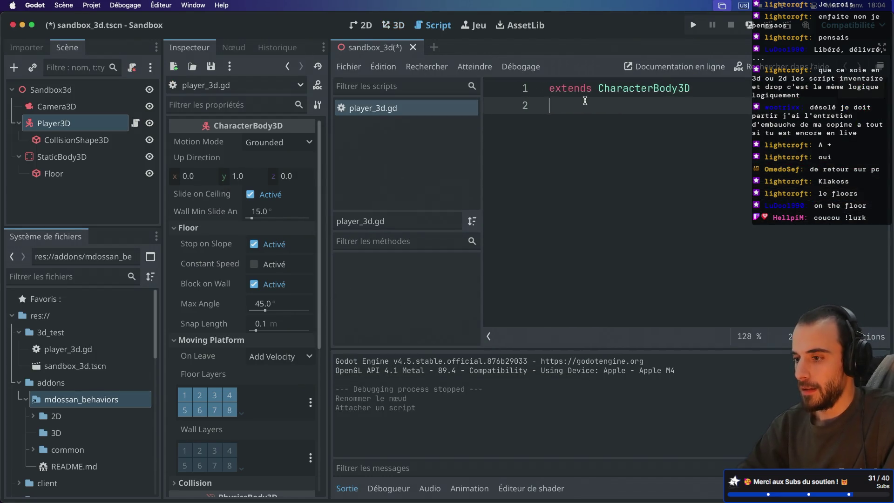
pyautogui.hotkey('ctrl', 'v')
# - Strip the 'move_' prefix from the right, left, back and forward action names
pyautogui.hotkey('ctrl', 'shift', 'F11')
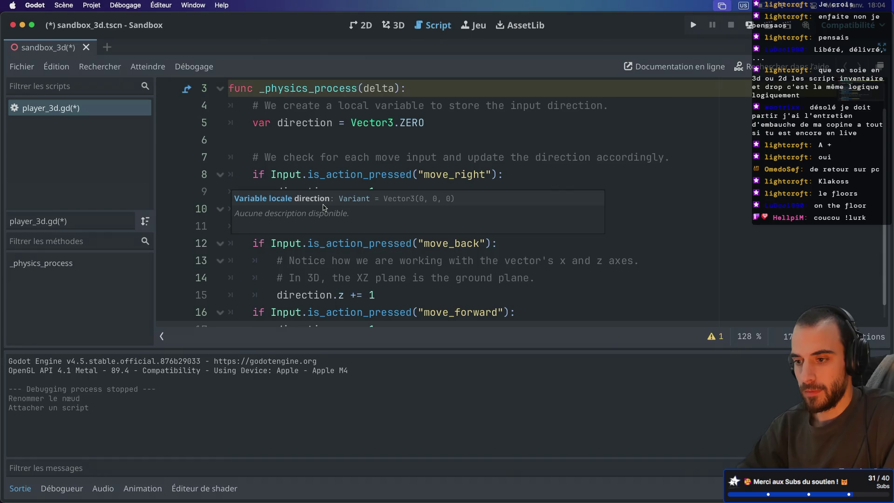
pyautogui.scroll(2, 363, 147)
pyautogui.doubleClick(459, 207)
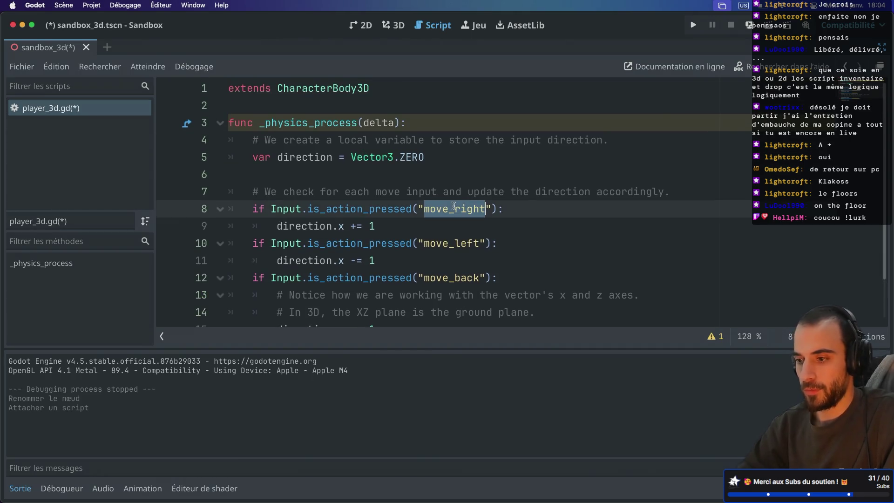
pyautogui.click(457, 174)
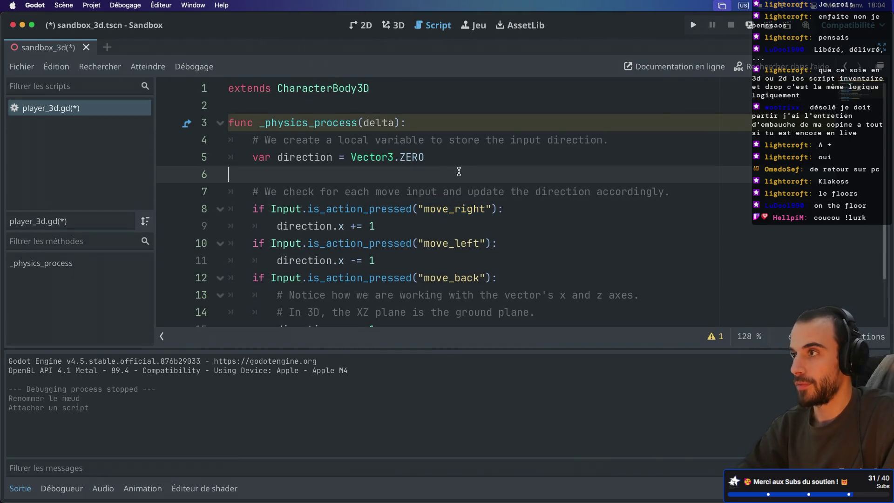
pyautogui.hotkey('ctrl', 'f')
pyautogui.write('move_')
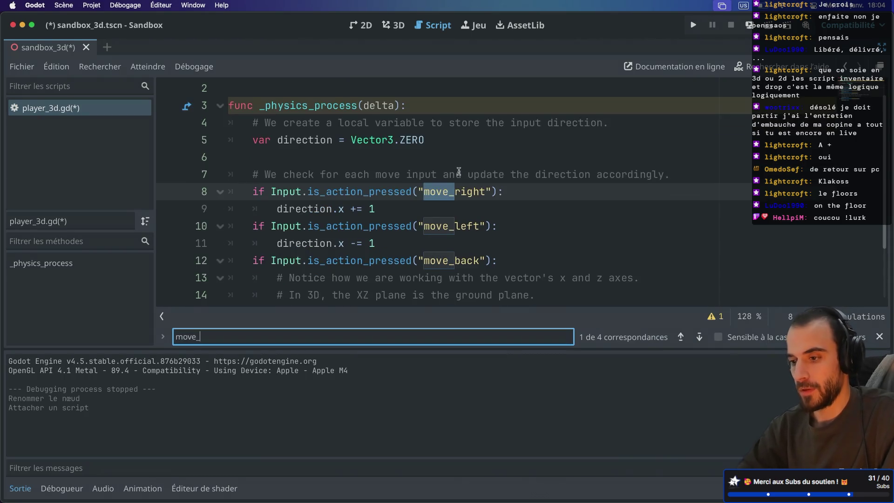
pyautogui.click(426, 188)
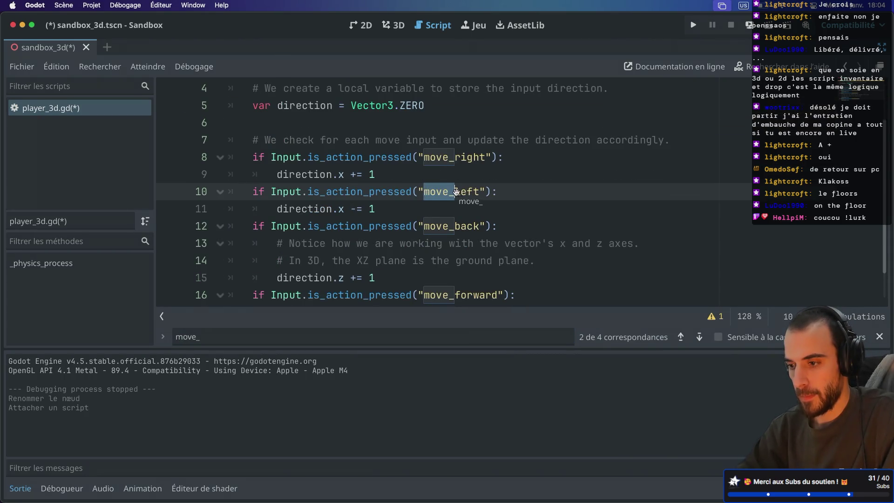
pyautogui.press('Delete')
pyautogui.press('Delete')
pyautogui.press('Delete')
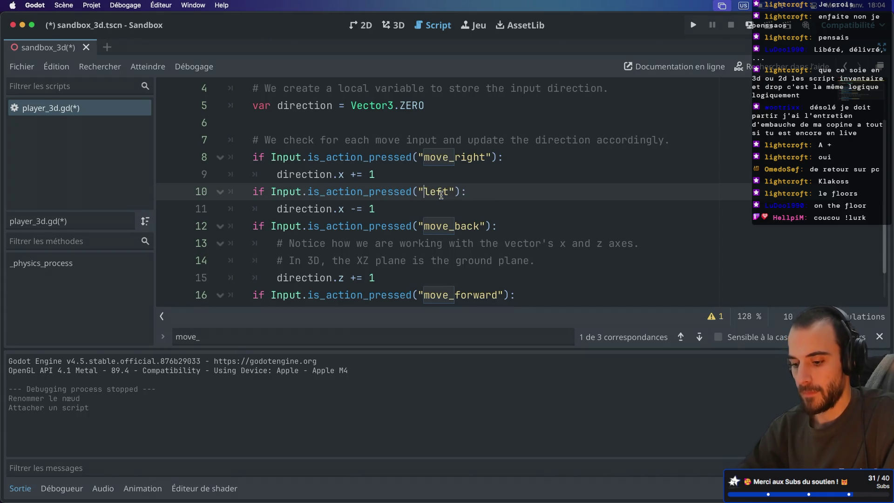
pyautogui.click(699, 338)
pyautogui.press('Delete')
pyautogui.click(699, 339)
pyautogui.press('Delete')
pyautogui.click(699, 340)
pyautogui.press('Delete')
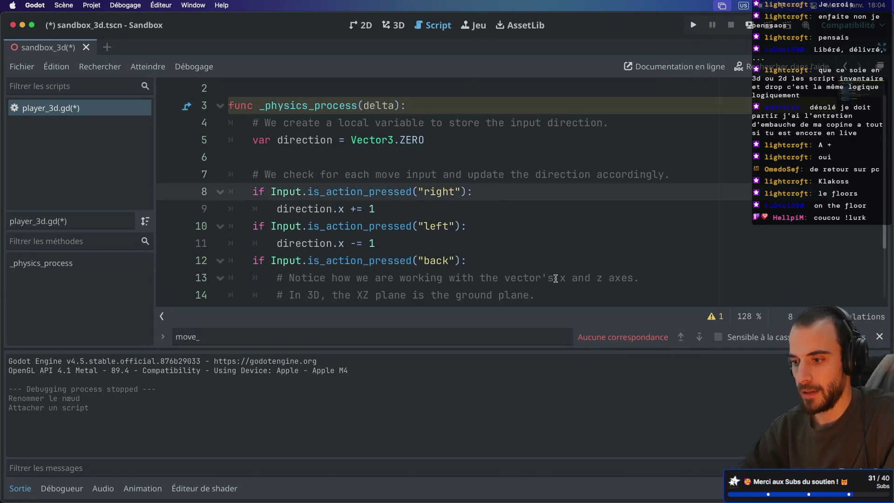
# - Rename the back and forward actions to bottom and up, and save player_3d.gd
pyautogui.scroll(-2, 495, 198)
pyautogui.doubleClick(444, 196)
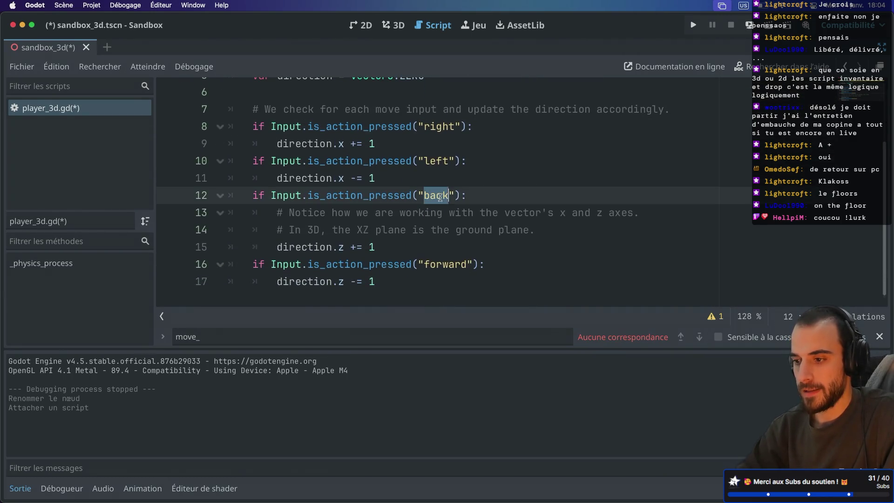
pyautogui.write('bottom')
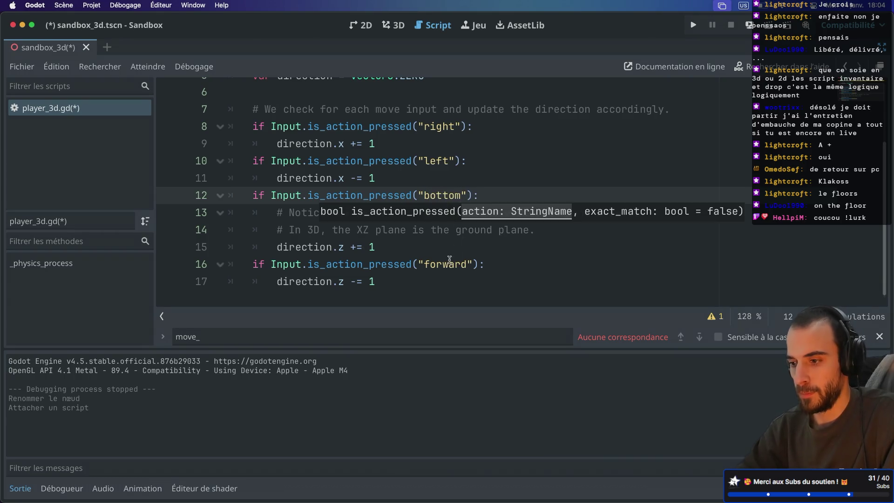
pyautogui.doubleClick(448, 264)
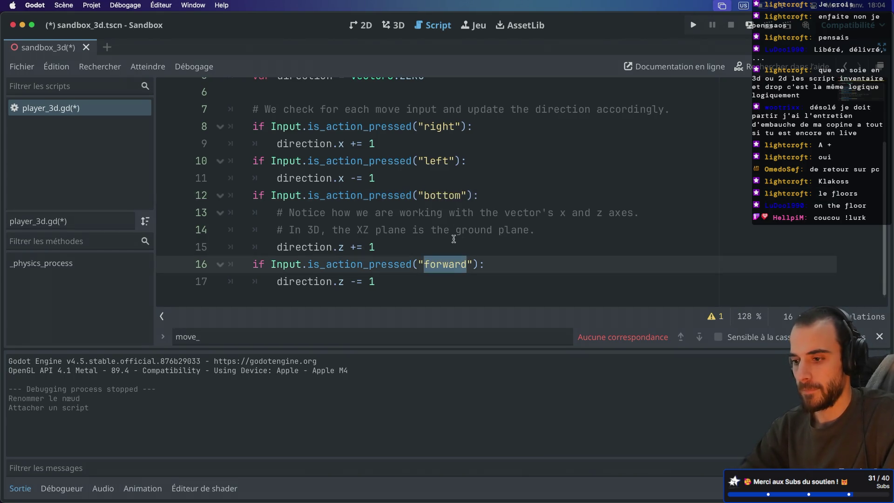
pyautogui.write('up')
pyautogui.click(324, 179)
pyautogui.hotkey('ctrl', 's')
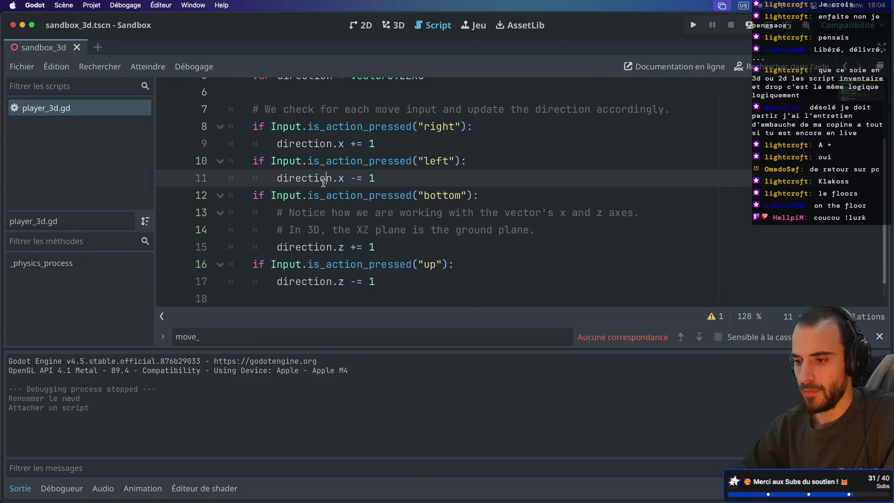
# - Bring up Project Settings on its General section
pyautogui.click(92, 5)
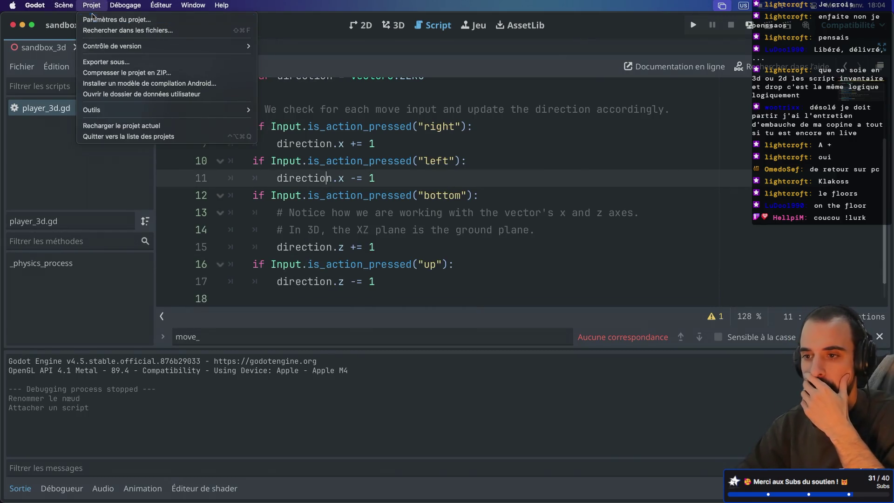
pyautogui.click(97, 19)
pyautogui.click(372, 114)
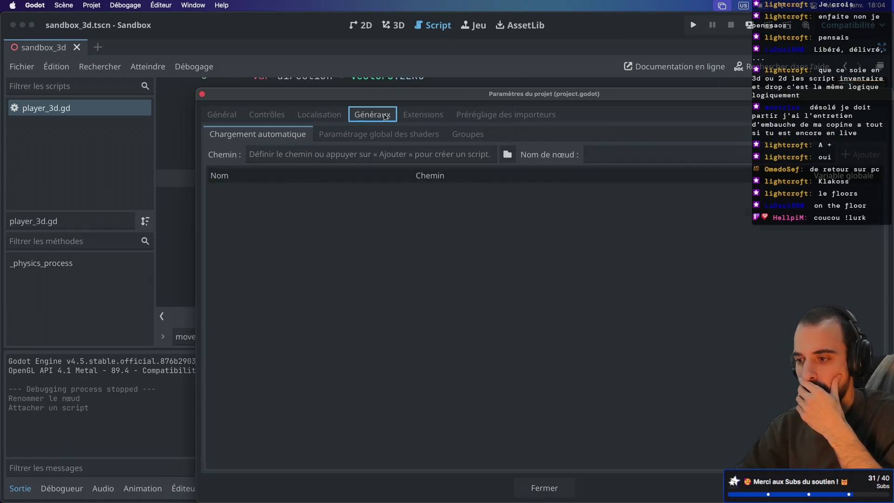
# - Review the list of defined input actions in Project Settings, then close it
pyautogui.click(332, 116)
pyautogui.click(279, 115)
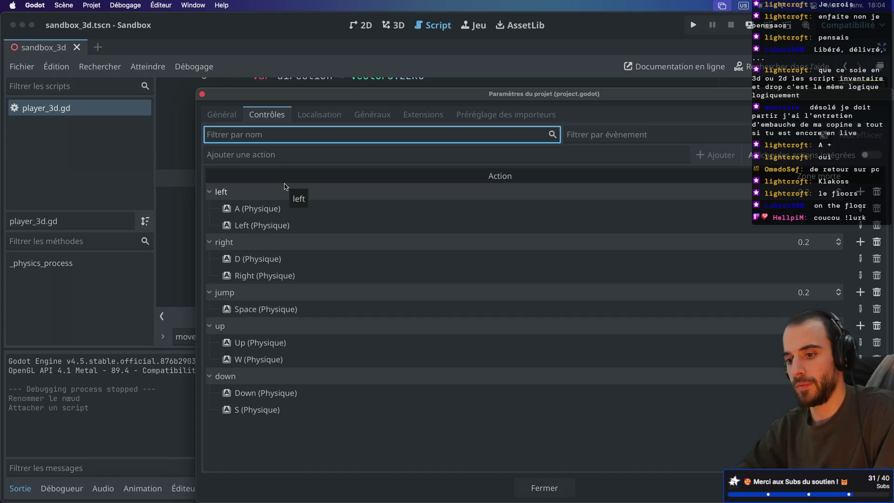
pyautogui.press('Escape')
# - Rename the bottom action to down and delete the two comment lines 13–14
pyautogui.doubleClick(437, 202)
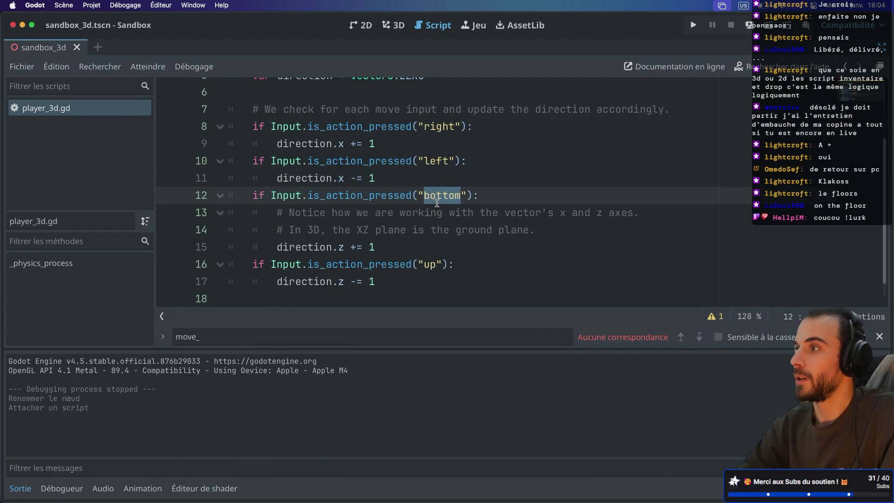
pyautogui.write('down')
pyautogui.click(492, 177)
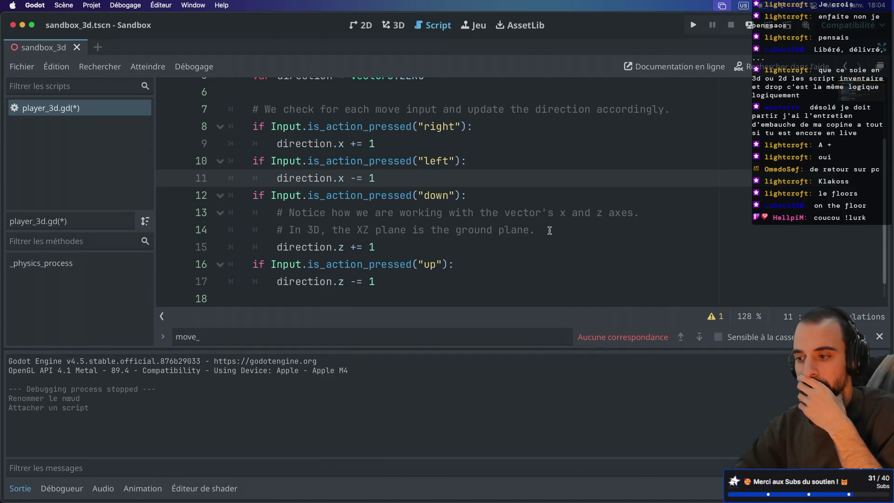
pyautogui.scroll(2, 525, 208)
pyautogui.scroll(-2, 535, 207)
pyautogui.click(555, 220)
pyautogui.moveTo(555, 220); pyautogui.dragTo(544, 195)
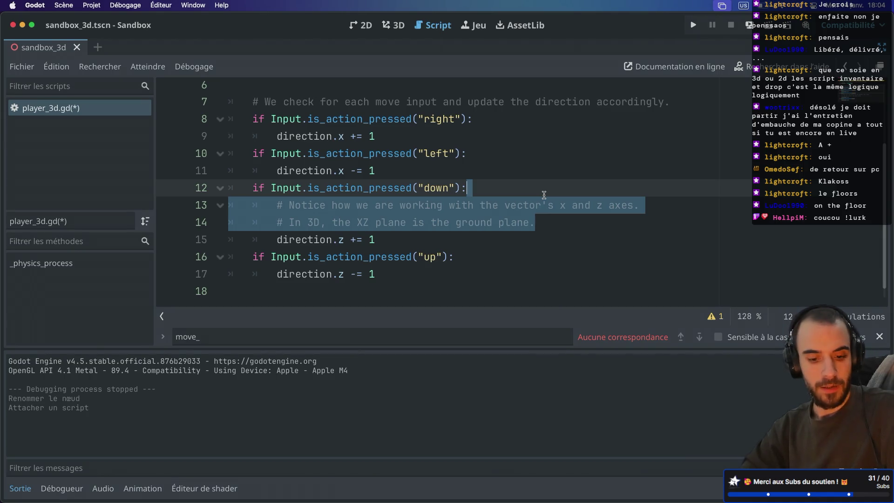
pyautogui.press('BackSpace')
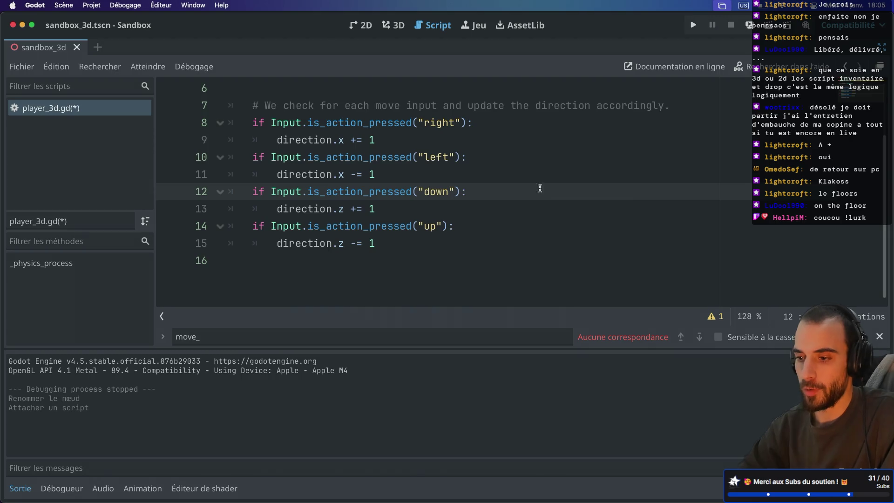
# - Delete the comment under the function header, type the parameter as delta: float, and save
pyautogui.scroll(3, 510, 164)
pyautogui.moveTo(614, 140); pyautogui.dragTo(615, 129)
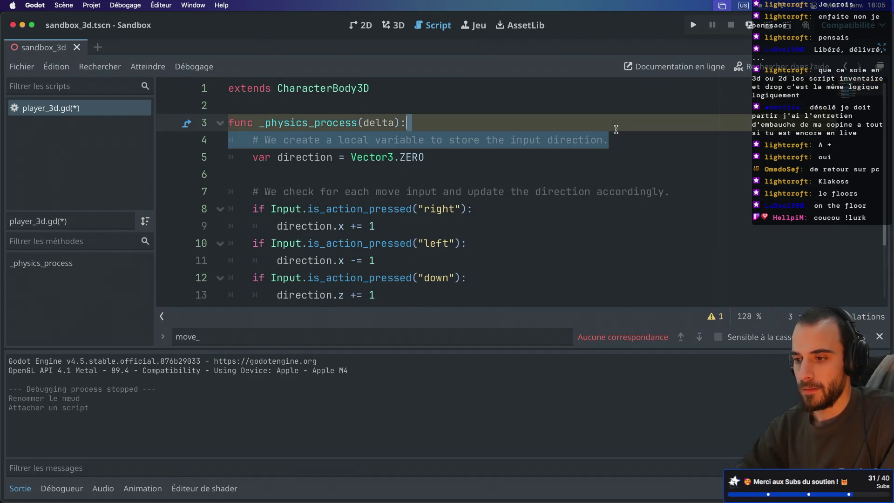
pyautogui.press('BackSpace')
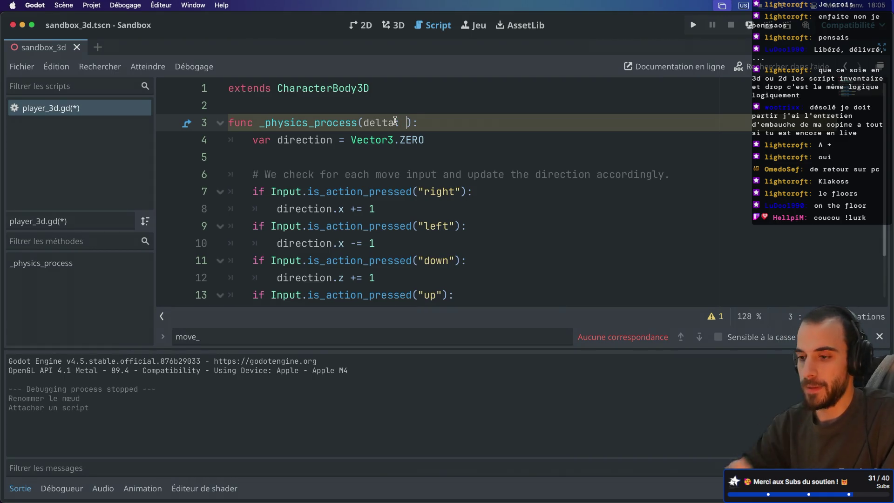
pyautogui.write(': float')
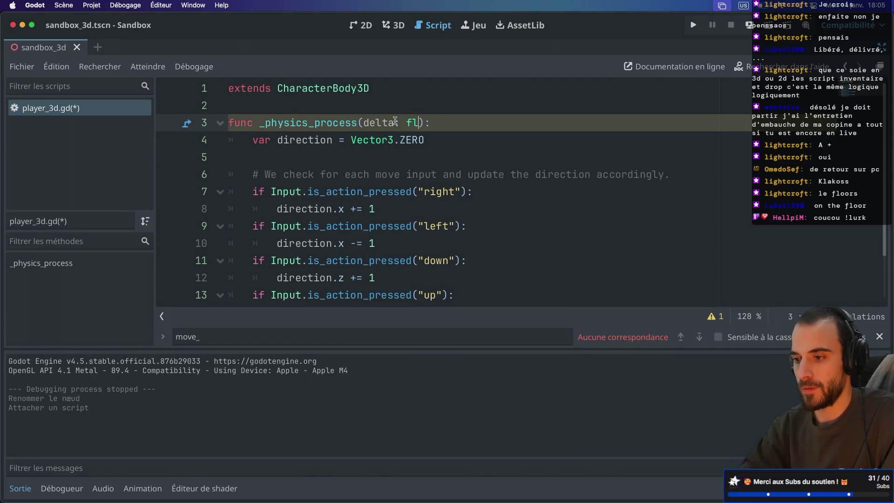
pyautogui.press('super+s')
pyautogui.press('Escape')
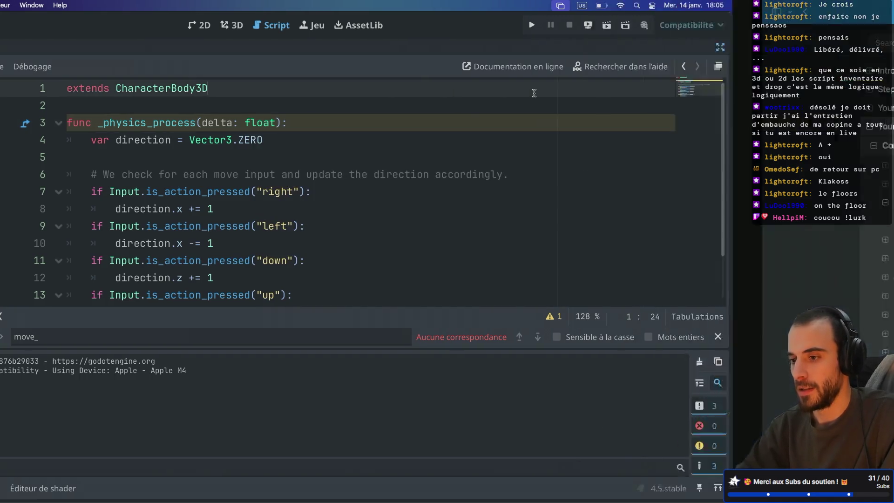
pyautogui.press('super+Tab')
# - Find the velocity code in the docs and copy the Ground Velocity lines for the Godot script
pyautogui.scroll(-5, 405, 227)
pyautogui.scroll(-6, 404, 227)
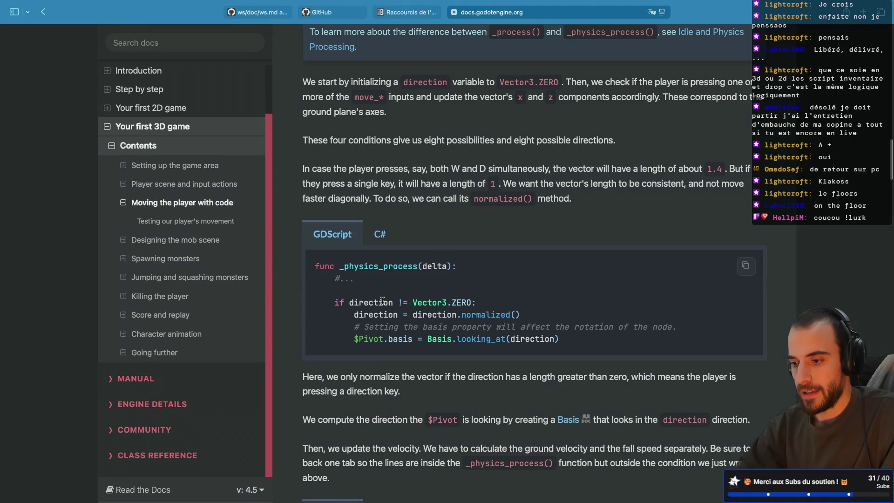
pyautogui.moveTo(577, 341)
pyautogui.mouseDown()
pyautogui.moveTo(485, 338)
pyautogui.moveTo(304, 302)
pyautogui.mouseUp()
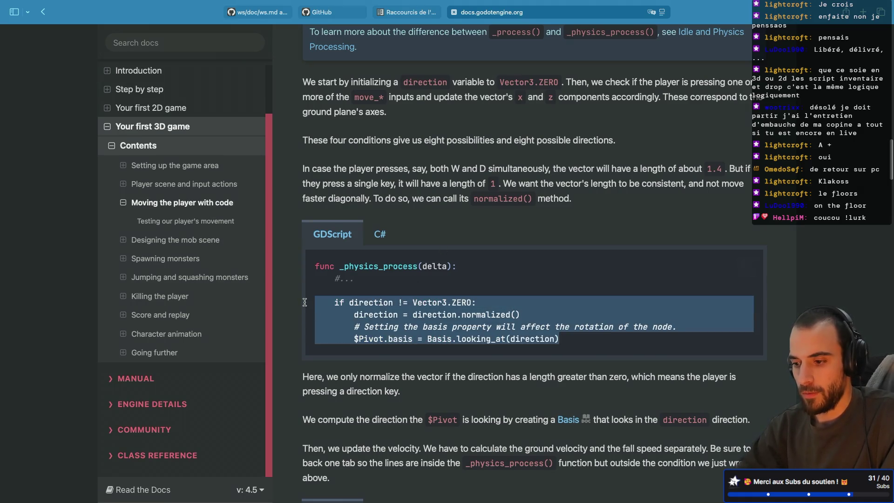
pyautogui.moveTo(412, 289)
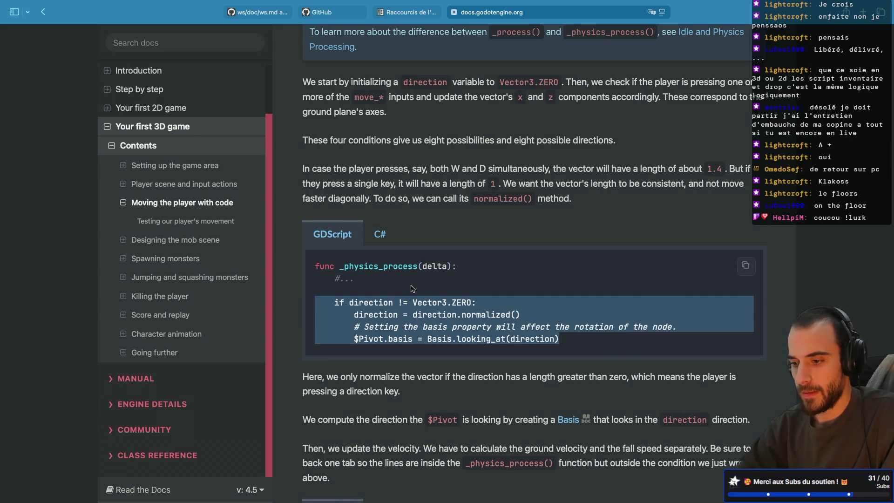
pyautogui.scroll(-2, 413, 288)
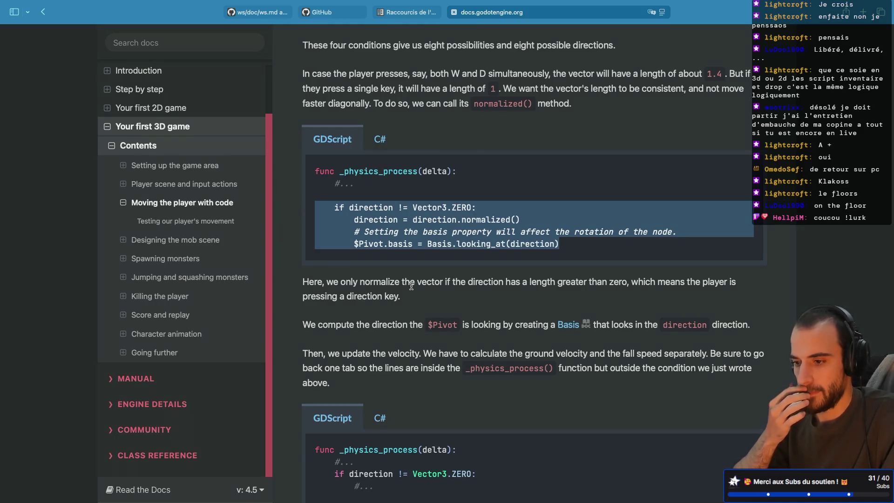
pyautogui.scroll(-3, 411, 286)
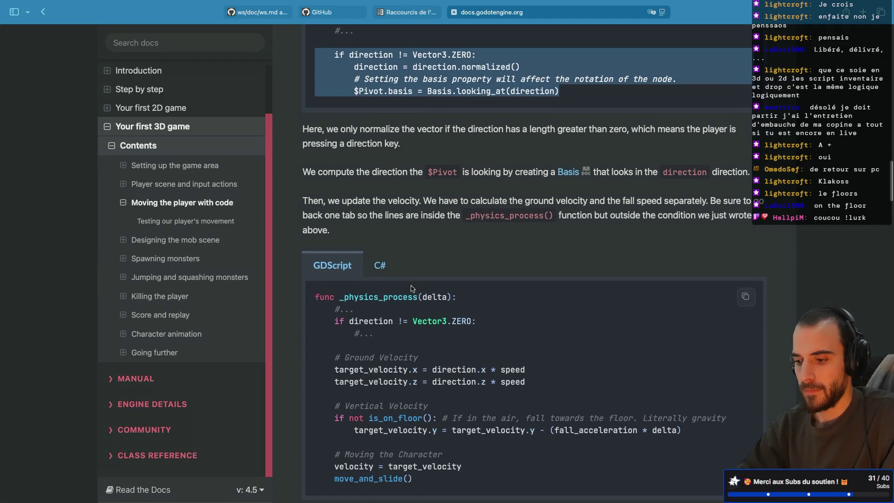
pyautogui.scroll(1, 411, 288)
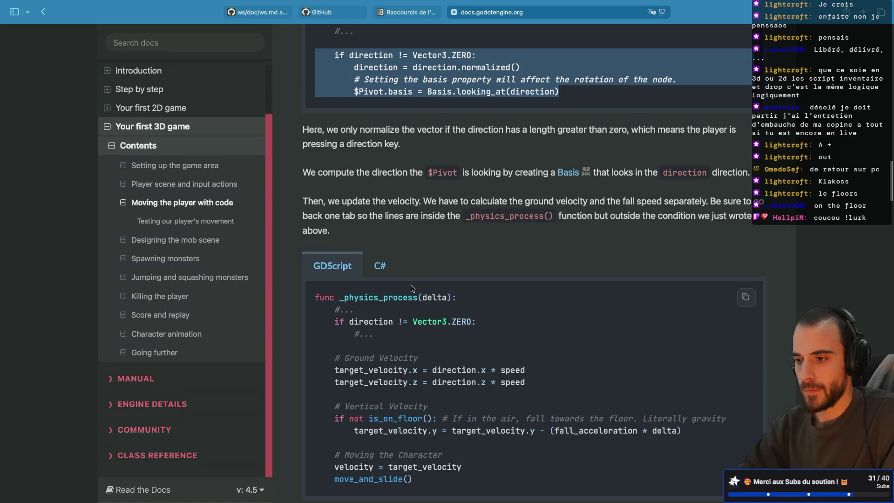
pyautogui.scroll(2, 411, 288)
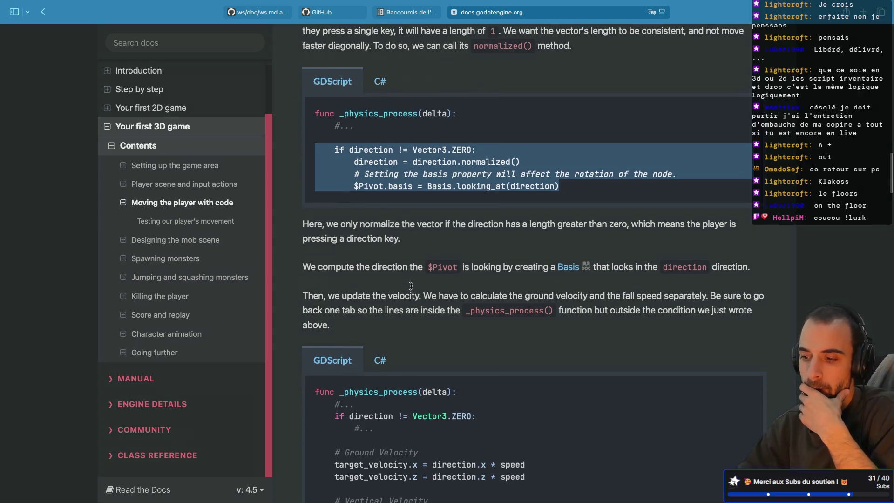
pyautogui.scroll(-1, 411, 286)
pyautogui.scroll(-3, 411, 286)
pyautogui.scroll(-1, 411, 286)
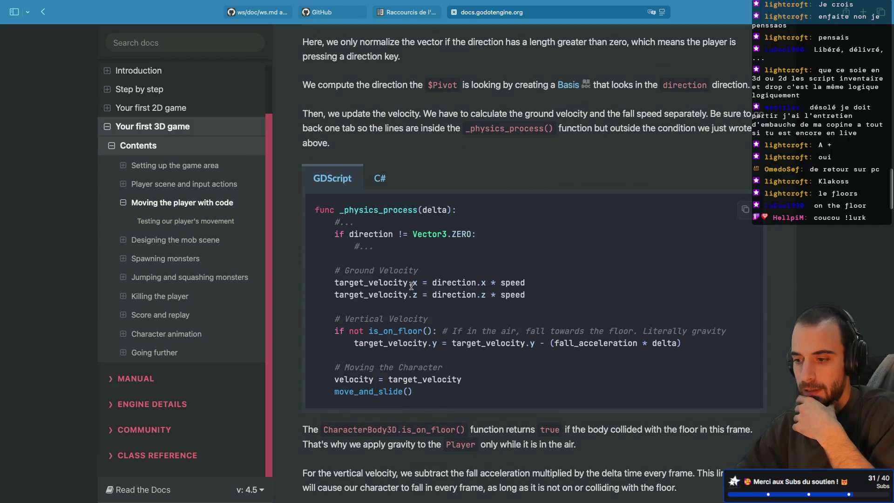
pyautogui.moveTo(527, 296); pyautogui.dragTo(298, 271)
pyautogui.press('super+c')
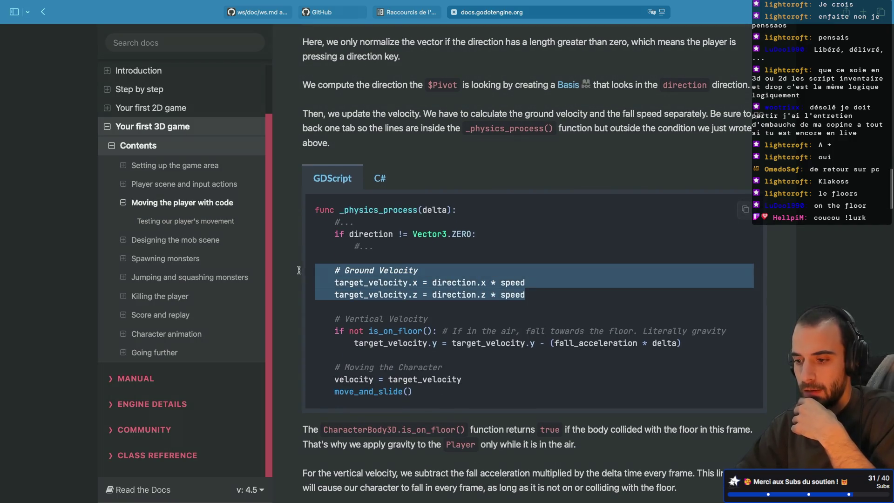
pyautogui.press('super+Tab')
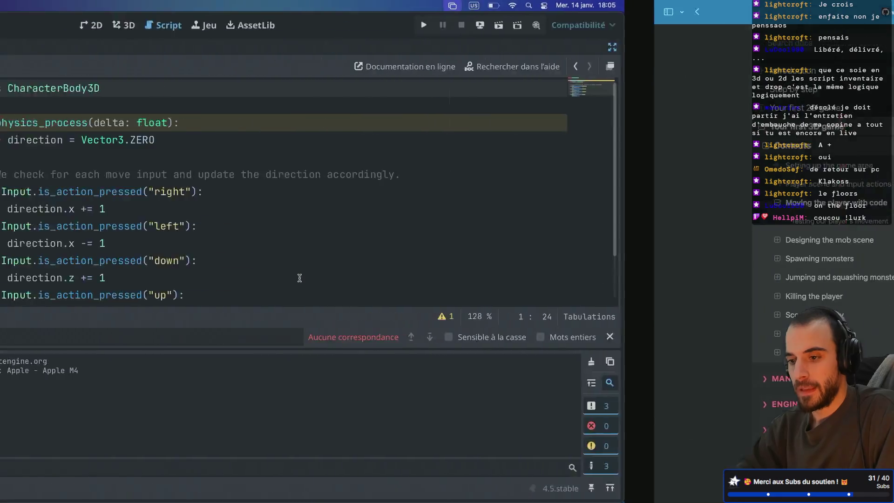
pyautogui.scroll(-2, 404, 180)
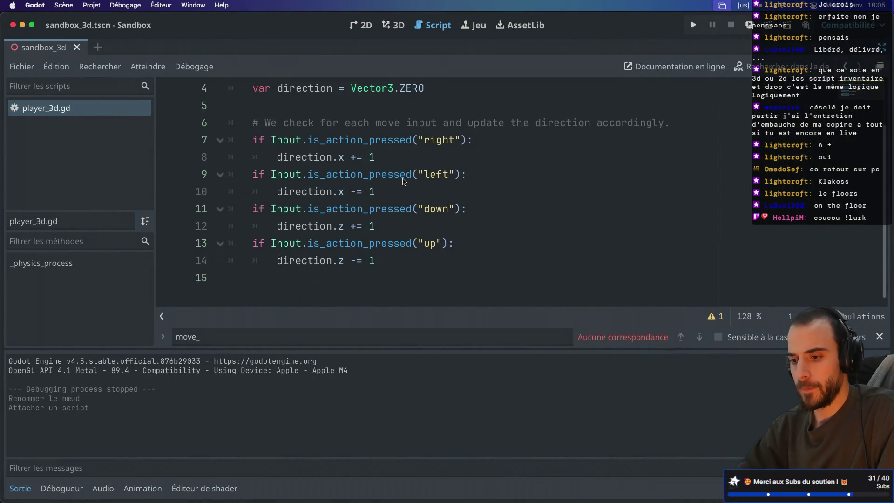
# - Paste the two target_velocity lines below the up-input check, fixing indentation and spacing
pyautogui.click(433, 258)
pyautogui.press('Return')
pyautogui.press('super+v')
pyautogui.click(411, 258)
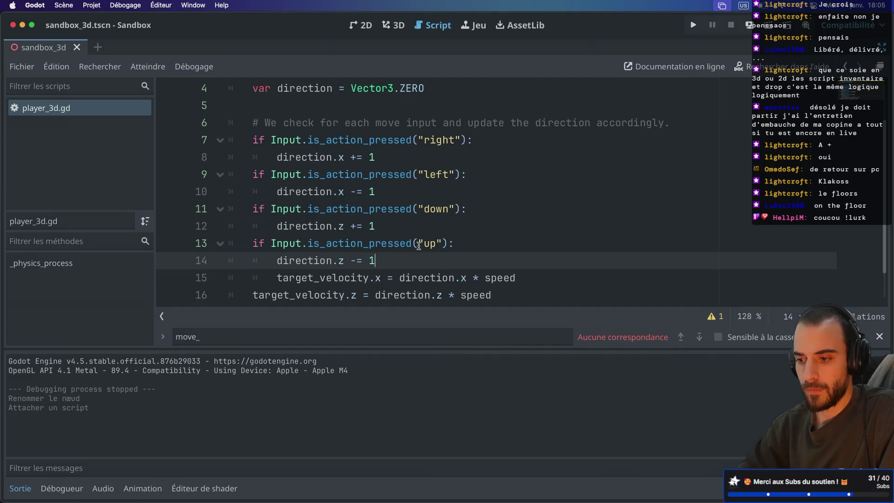
pyautogui.press('Return')
pyautogui.scroll(-1, 309, 243)
pyautogui.click(277, 244)
pyautogui.press('BackSpace')
pyautogui.click(311, 227)
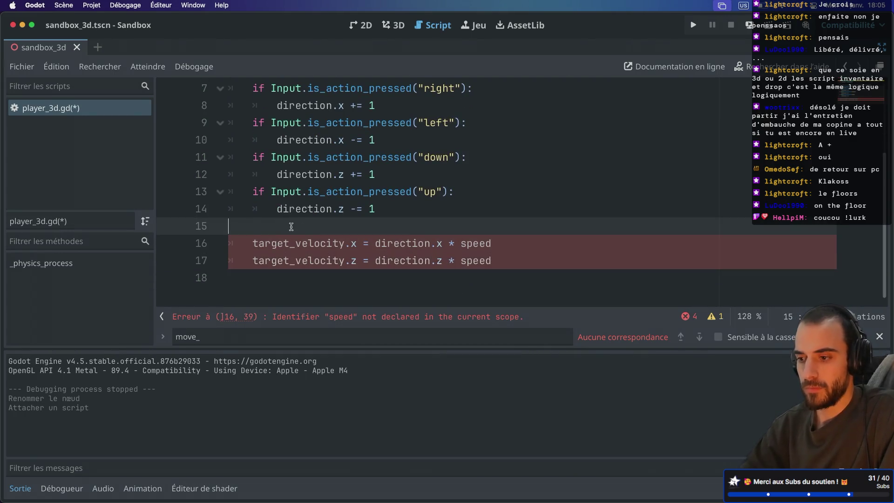
pyautogui.press('super+Tab')
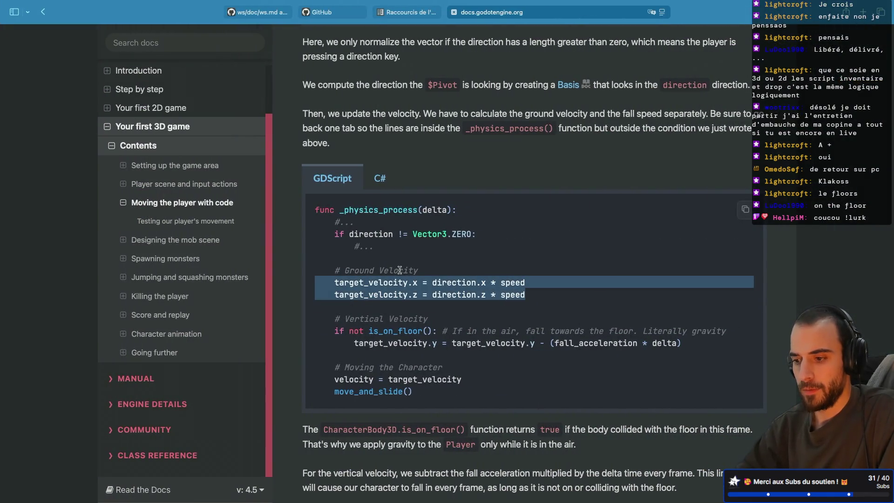
pyautogui.press('super+Tab')
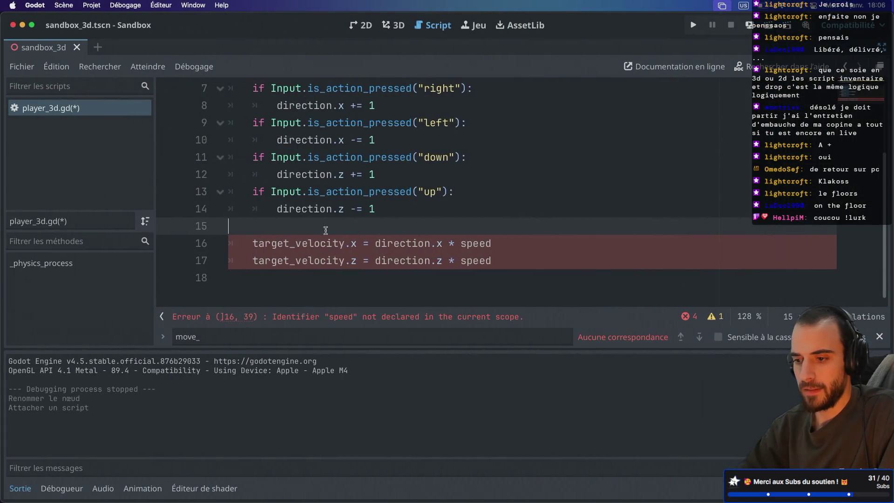
pyautogui.press('Return')
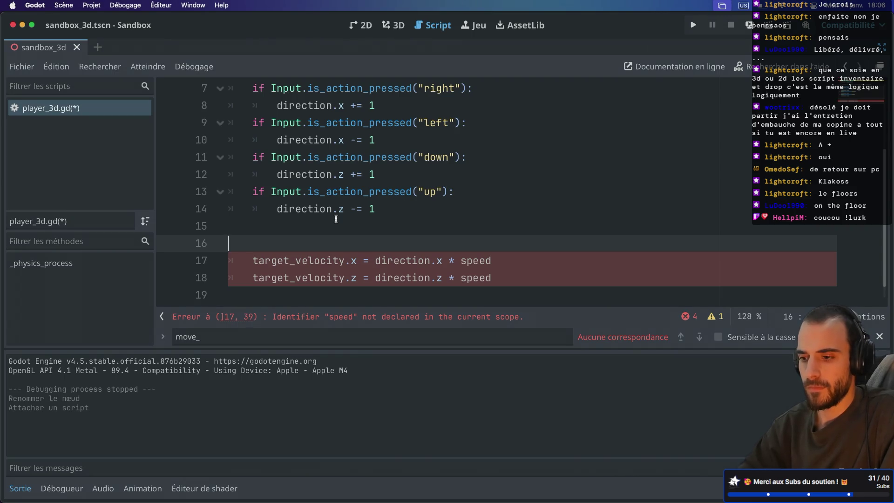
# - Copy the two Vertical Velocity lines from the docs
pyautogui.press('super+Tab')
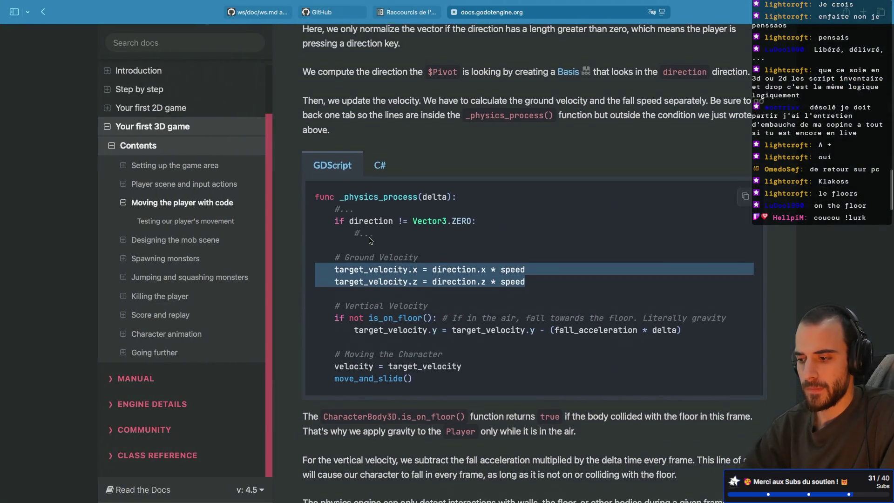
pyautogui.scroll(-1, 371, 240)
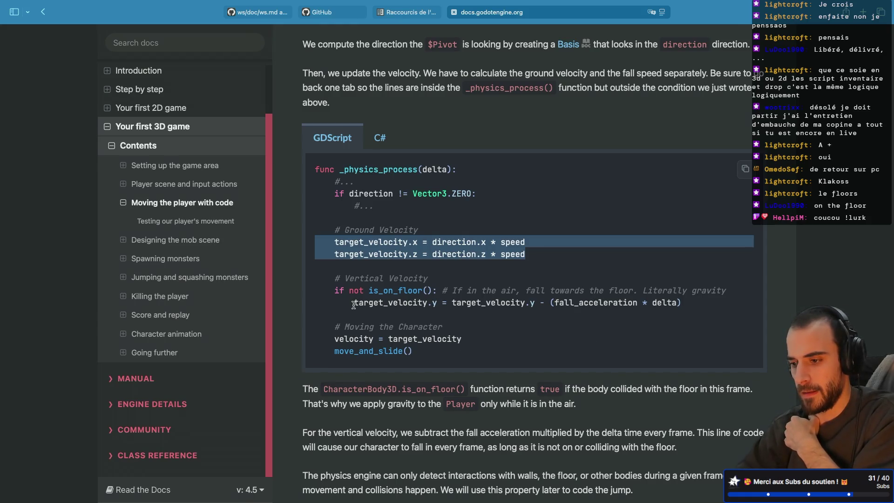
pyautogui.moveTo(334, 291)
pyautogui.mouseDown()
pyautogui.moveTo(372, 291)
pyautogui.moveTo(391, 311)
pyautogui.mouseUp()
pyautogui.press('cmd+c')
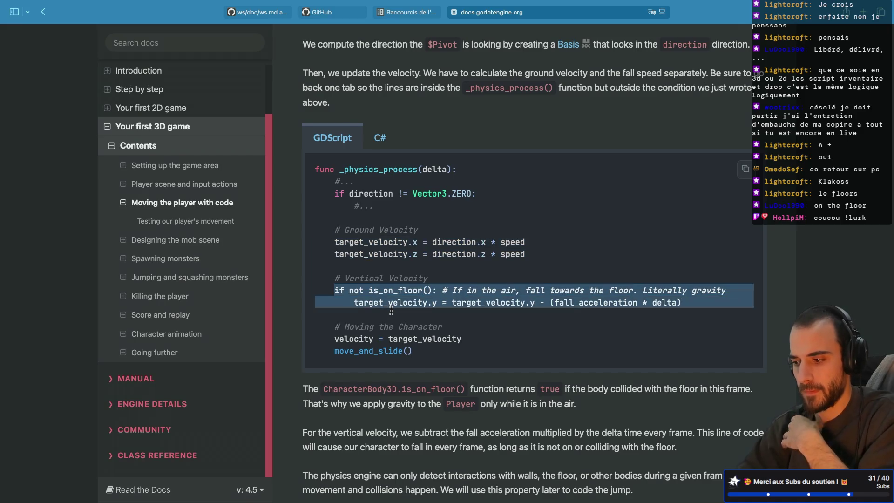
pyautogui.press('super+Tab')
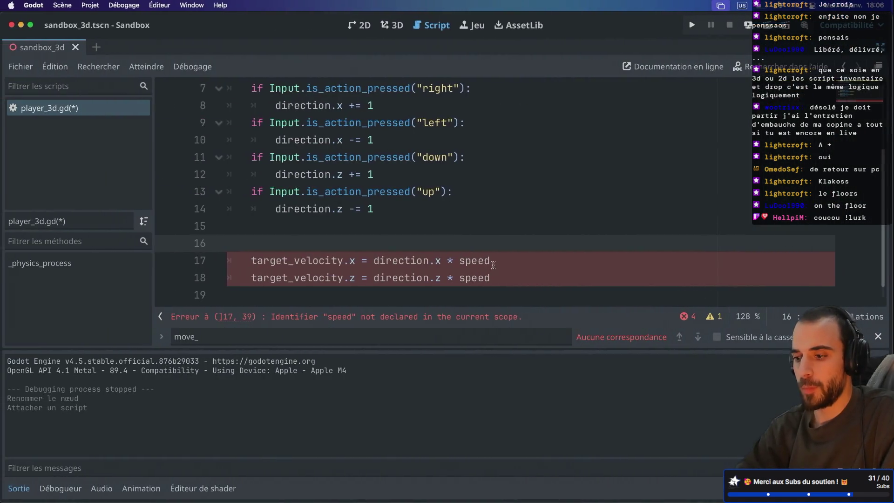
# - Paste the vertical velocity lines and declare var target_velocity = Vector3.ZERO above the velocity code
pyautogui.click(510, 278)
pyautogui.press('Return')
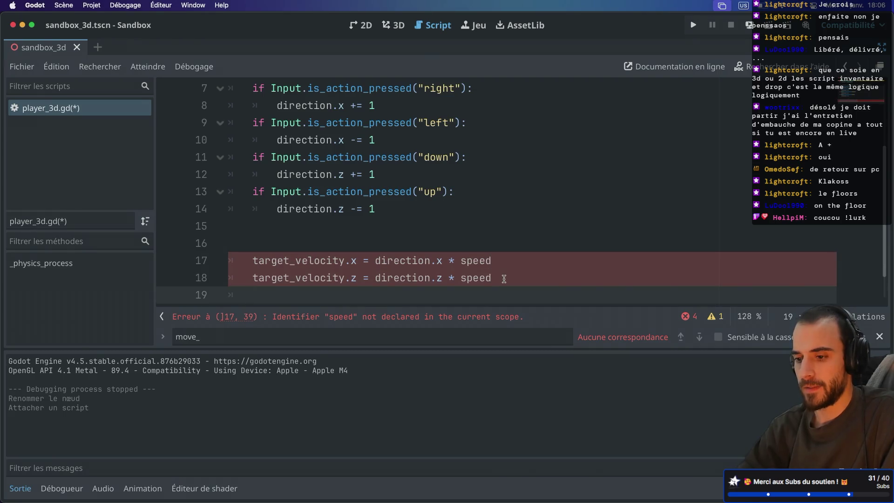
pyautogui.press('cmd+v')
pyautogui.click(265, 210)
pyautogui.press('Return')
pyautogui.write('tar')
pyautogui.press('BackSpace')
pyautogui.press('BackSpace')
pyautogui.press('BackSpace')
pyautogui.write('var targ')
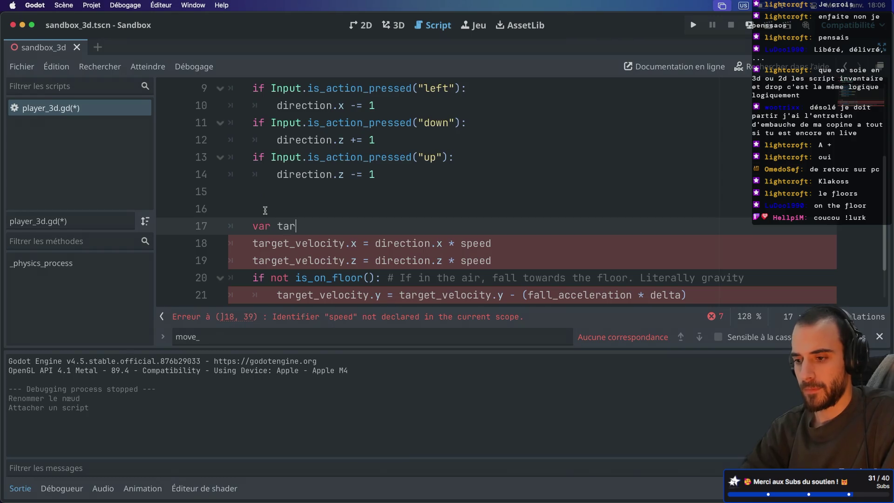
pyautogui.write('et_ve')
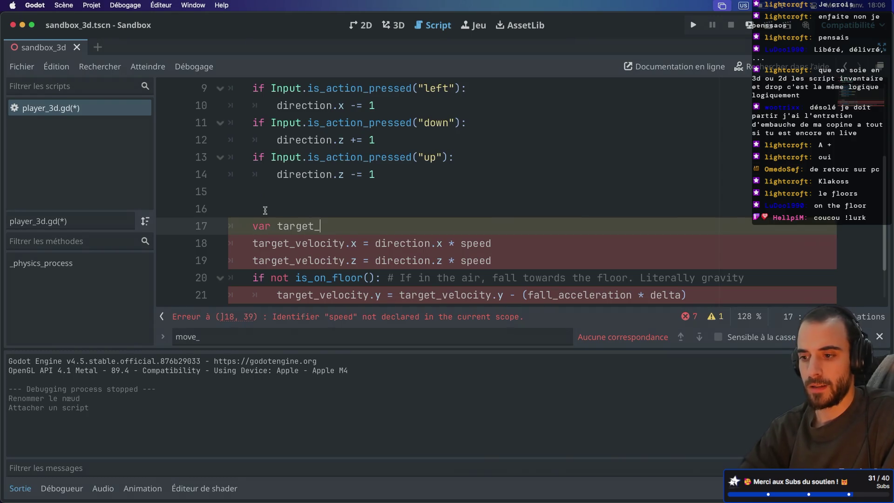
pyautogui.write('locity = Ve')
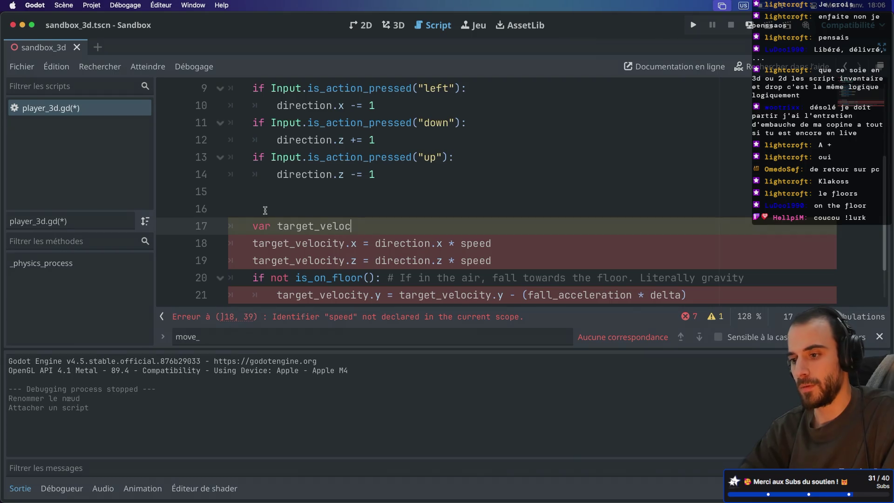
pyautogui.write('c')
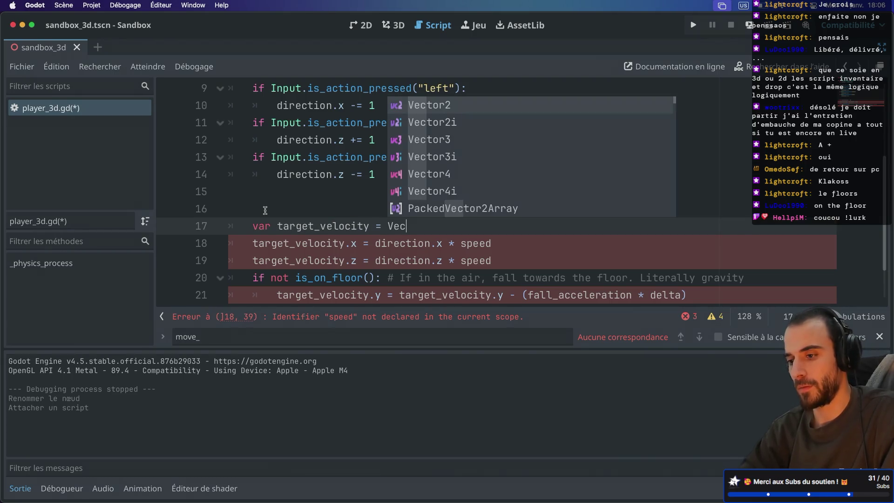
pyautogui.click(440, 140)
pyautogui.write('.ZERO')
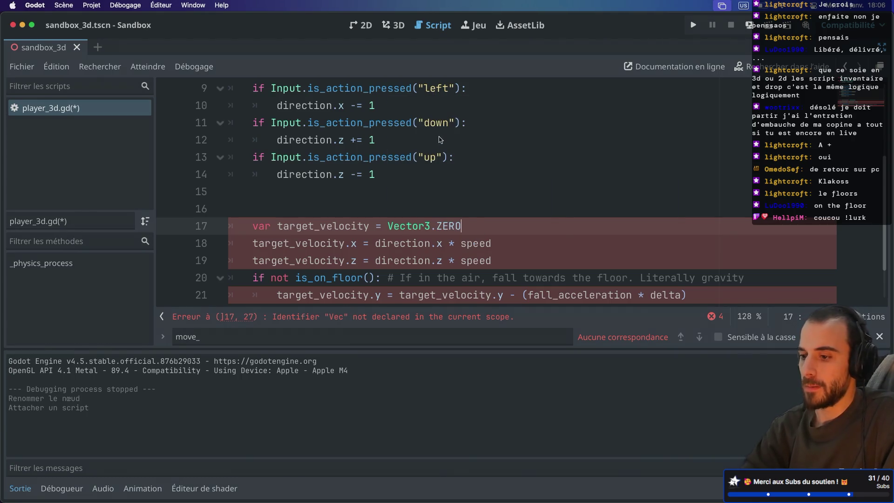
# - Remove the empty line above the declaration and save player_3d.gd
pyautogui.click(295, 202)
pyautogui.press('BackSpace')
pyautogui.press('super+s')
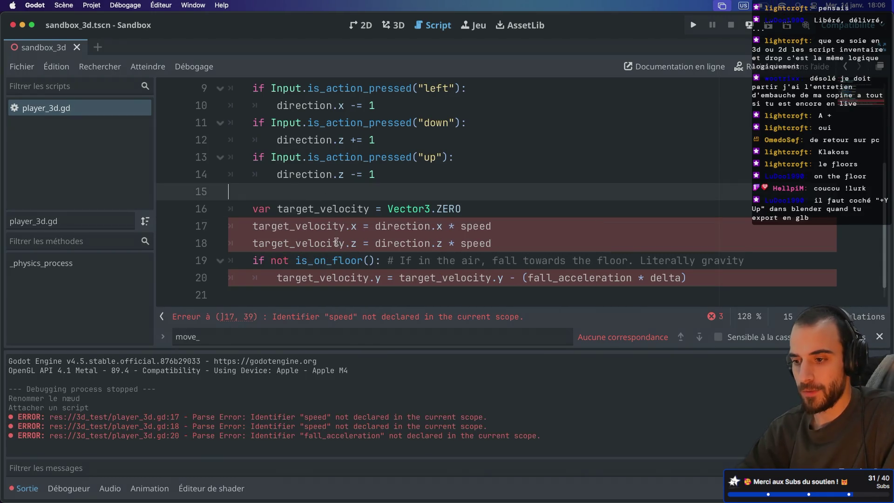
pyautogui.press('Down')
pyautogui.press('Down')
pyautogui.scroll(1, 437, 218)
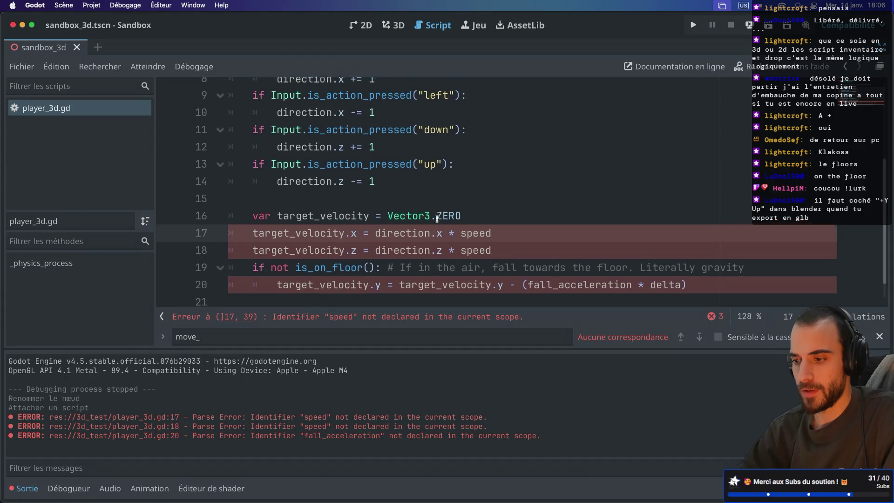
pyautogui.scroll(5, 437, 218)
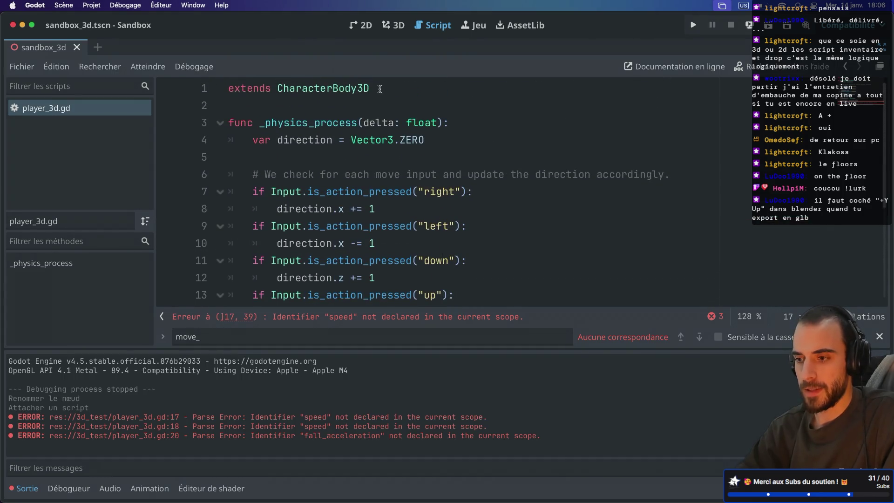
pyautogui.click(379, 88)
pyautogui.press('Return')
pyautogui.press('Return')
pyautogui.write('var')
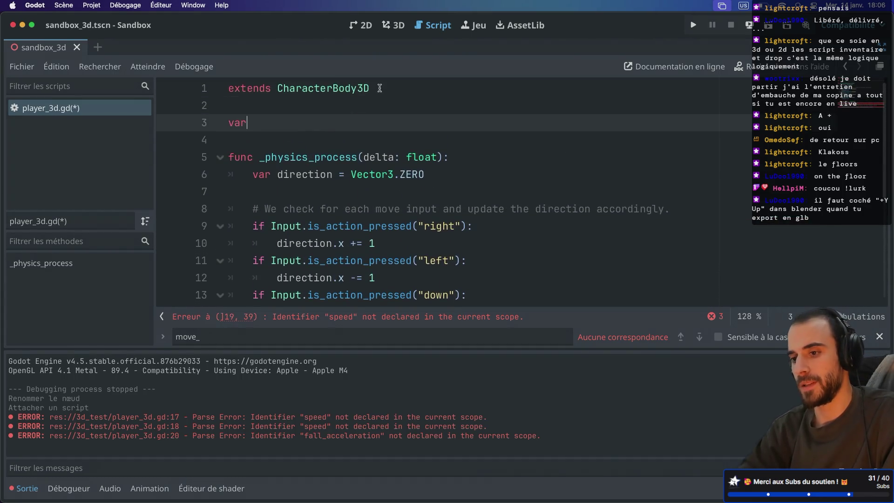
pyautogui.press('BackSpace')
pyautogui.press('BackSpace')
pyautogui.press('BackSpace')
pyautogui.write('@export s')
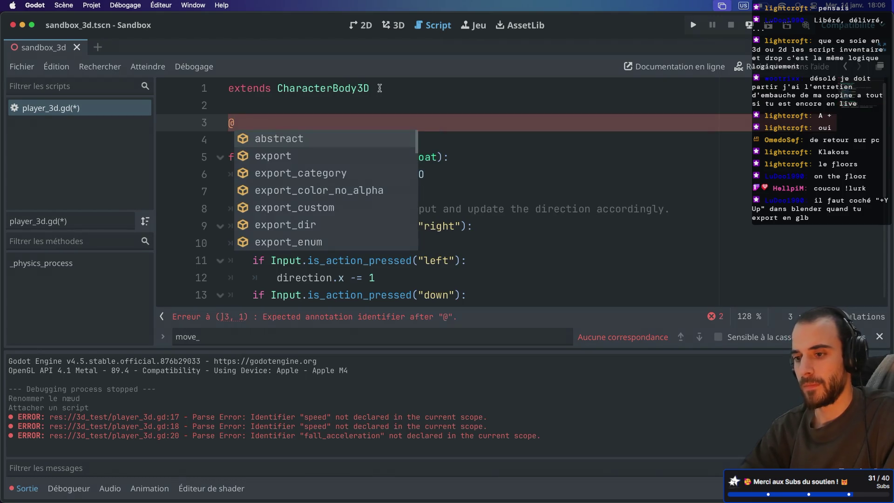
pyautogui.press('BackSpace')
pyautogui.write('var speed')
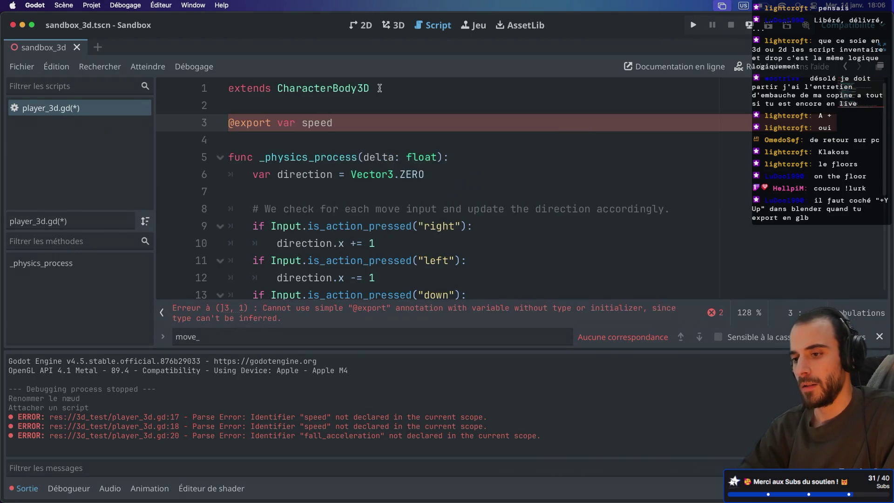
pyautogui.write('nt')
pyautogui.press('BackSpace')
pyautogui.press('BackSpace')
pyautogui.press('BackSpace')
pyautogui.write('flo')
pyautogui.press('BackSpace')
pyautogui.press('BackSpace')
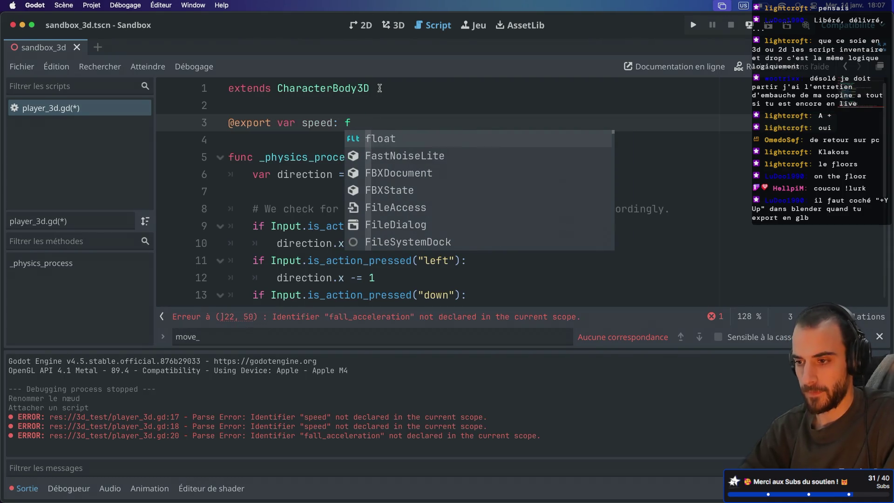
pyautogui.press('BackSpace')
pyautogui.write('int = 100')
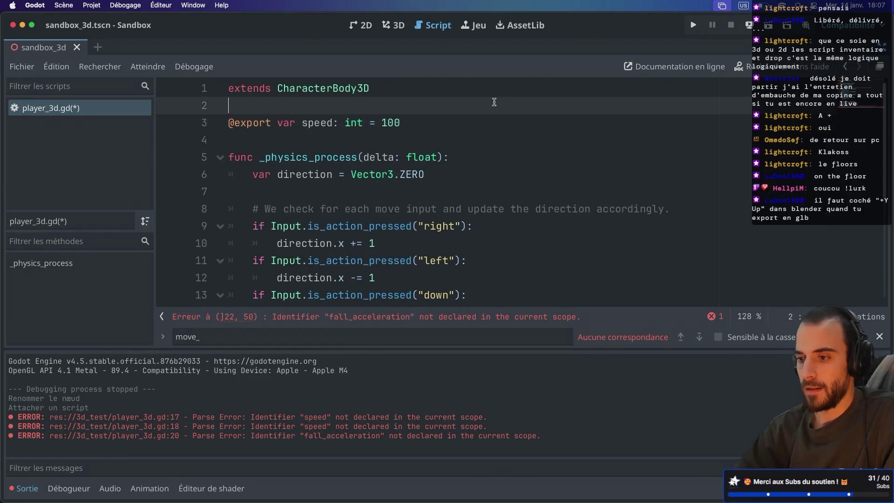
# - Duplicate that line as an exported fall_acceleration int of 100 and save the script
pyautogui.scroll(-4, 494, 102)
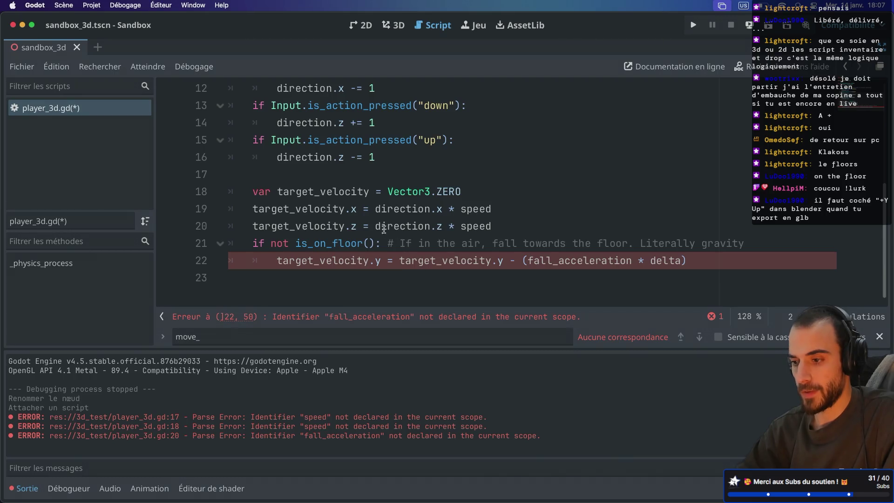
pyautogui.doubleClick(557, 260)
pyautogui.scroll(3, 536, 190)
pyautogui.scroll(2, 536, 190)
pyautogui.click(412, 120)
pyautogui.hotkey('ctrl', 'shift', 'd')
pyautogui.doubleClick(316, 140)
pyautogui.write('fal')
pyautogui.write('l_accela')
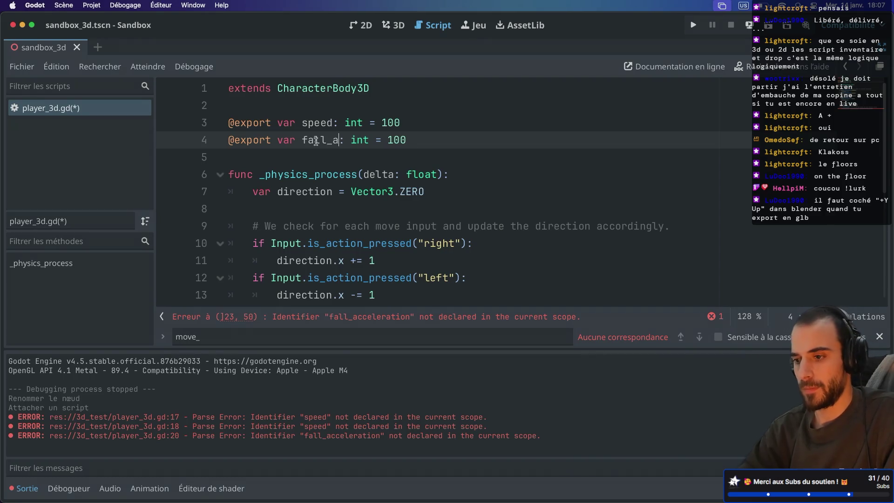
pyautogui.write('eration')
pyautogui.click(450, 124)
pyautogui.press('super+s')
pyautogui.scroll(-1, 456, 126)
pyautogui.scroll(-3, 456, 126)
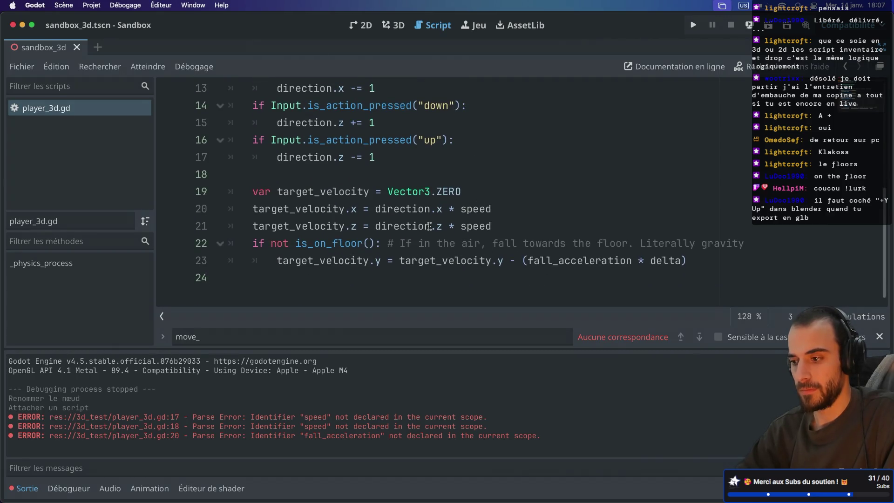
pyautogui.hotkey('ctrl', 'Right')
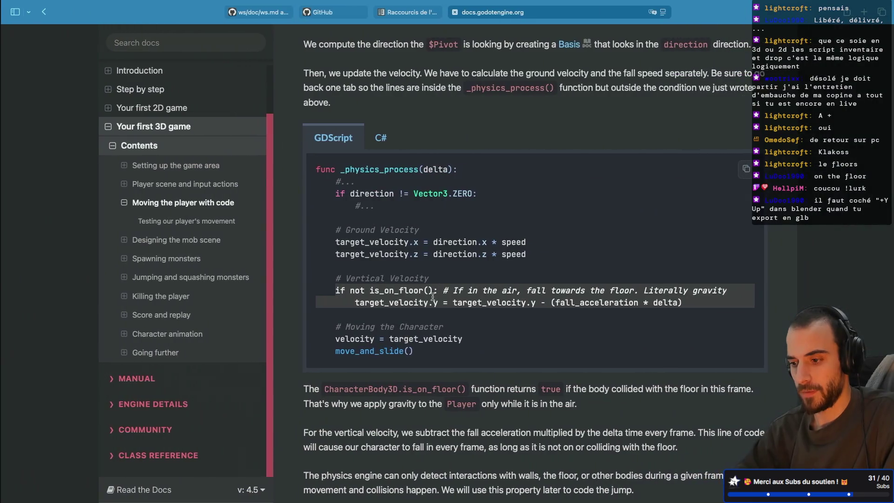
# - Copy the three '# Moving the Character' code lines from the docs tutorial
pyautogui.moveTo(422, 353)
pyautogui.mouseDown()
pyautogui.moveTo(297, 346)
pyautogui.moveTo(295, 331)
pyautogui.mouseUp()
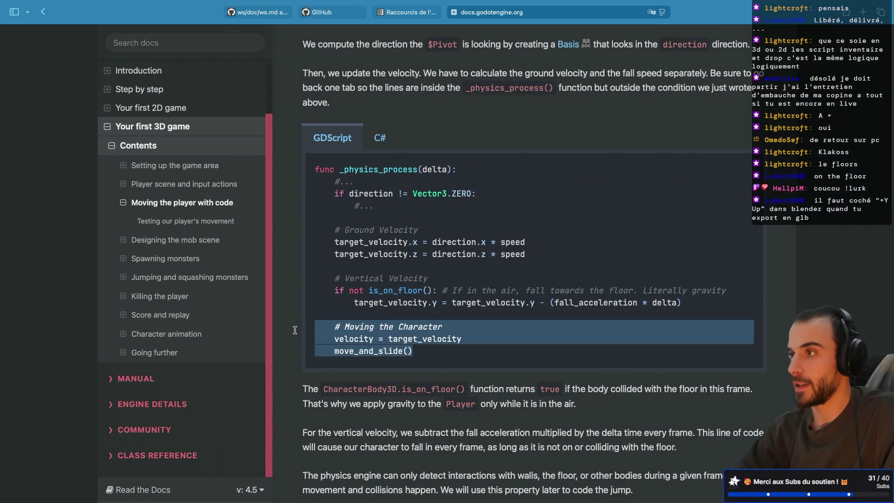
pyautogui.hotkey('ctrl', 'Left')
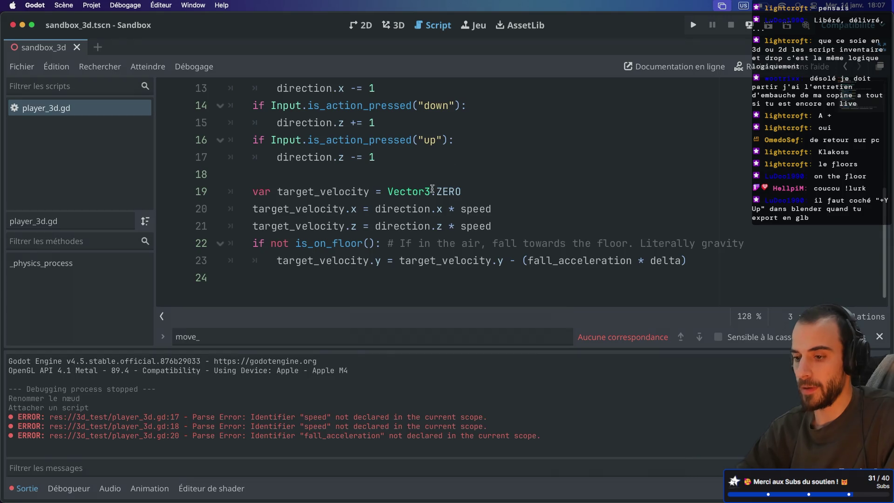
# - Paste the movement lines after the gravity line, fix the comment's indentation and spacing, and save
pyautogui.click(701, 260)
pyautogui.press('Return')
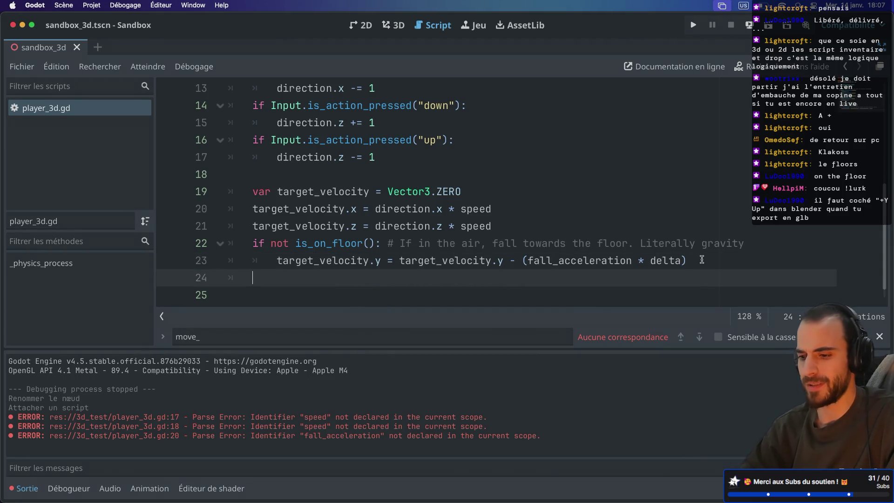
pyautogui.write('# Moving the Character \tvelocity = target_velocity \tmove_and_slide()')
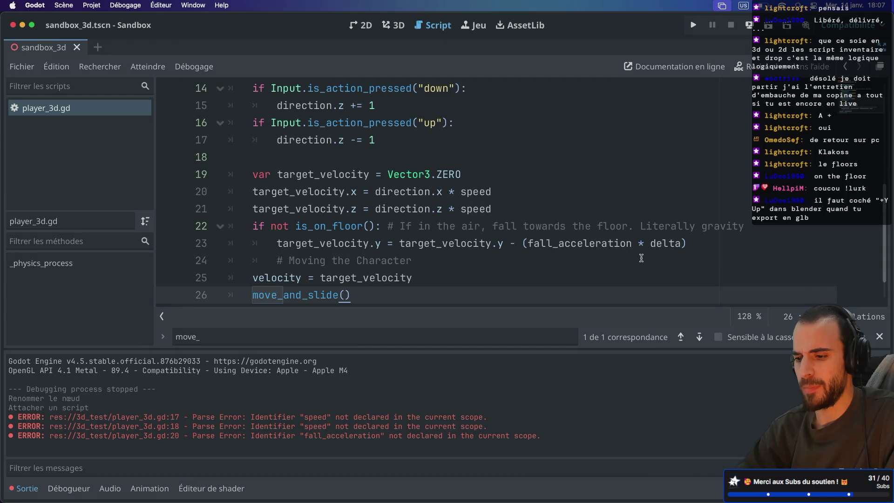
pyautogui.click(278, 254)
pyautogui.press('BackSpace')
pyautogui.press('Return')
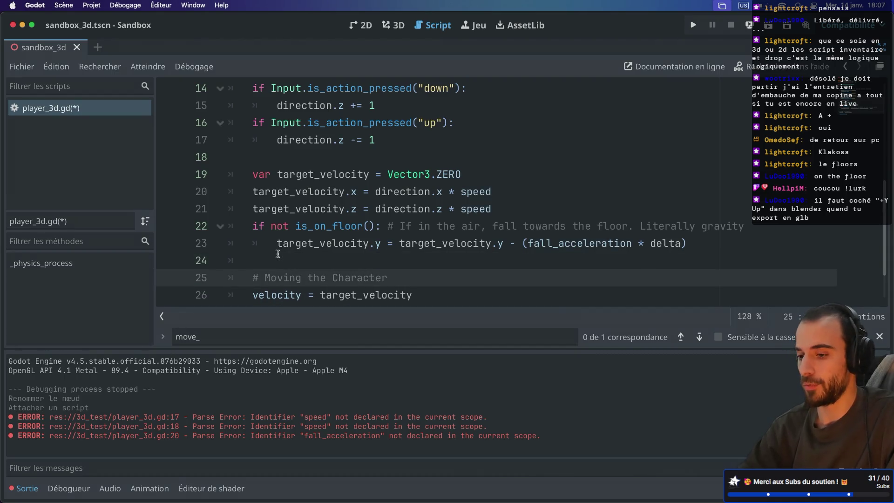
pyautogui.click(256, 256)
pyautogui.hotkey('ctrl', 's')
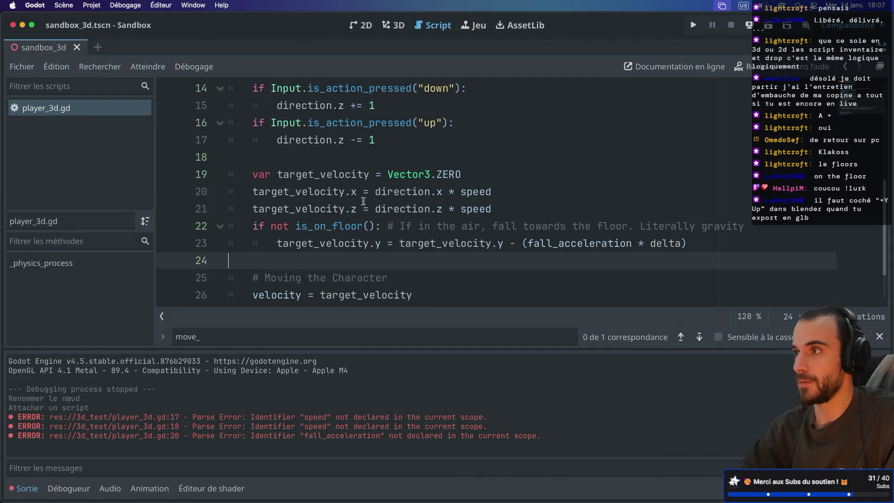
# - Test-run the scene with the new movement code
pyautogui.scroll(5, 363, 201)
pyautogui.scroll(-2, 363, 201)
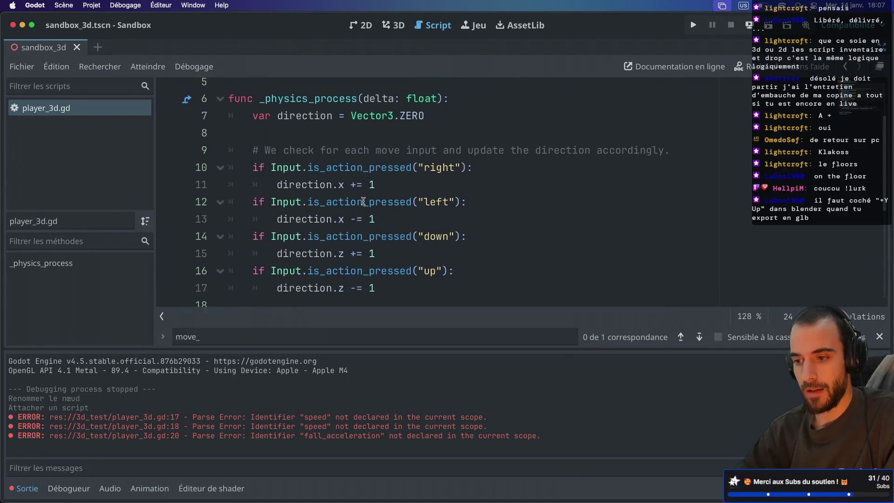
pyautogui.scroll(3, 363, 201)
pyautogui.scroll(-3, 363, 201)
pyautogui.scroll(3, 363, 201)
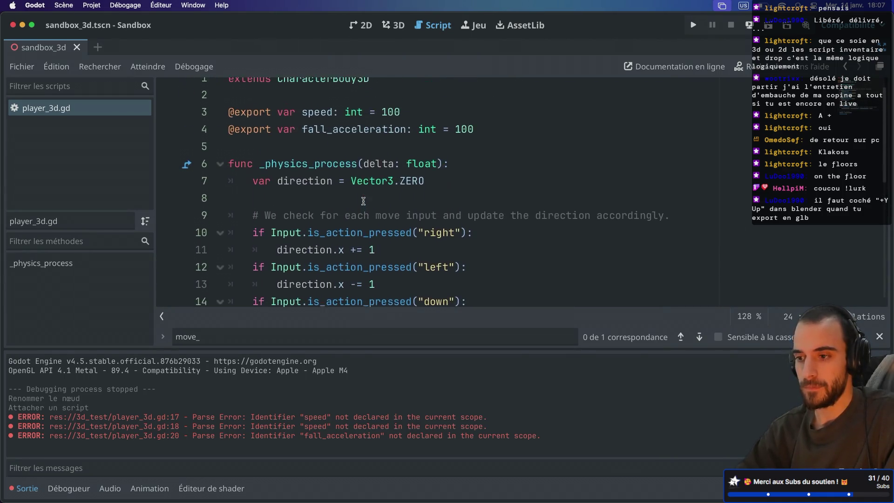
pyautogui.click(770, 27)
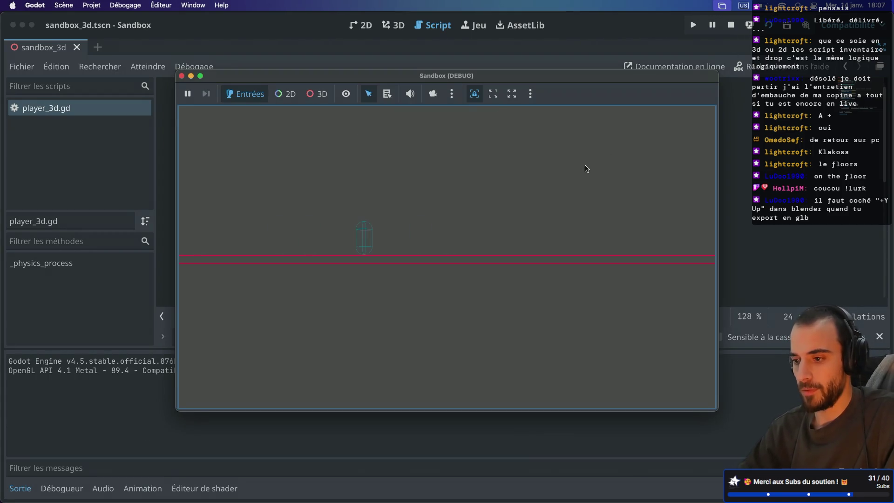
pyautogui.click(181, 76)
pyautogui.scroll(-5, 432, 167)
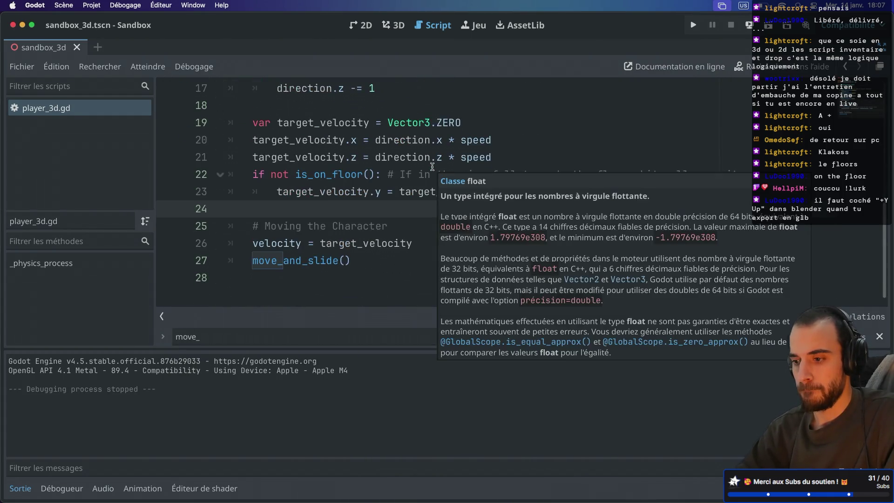
pyautogui.click(366, 244)
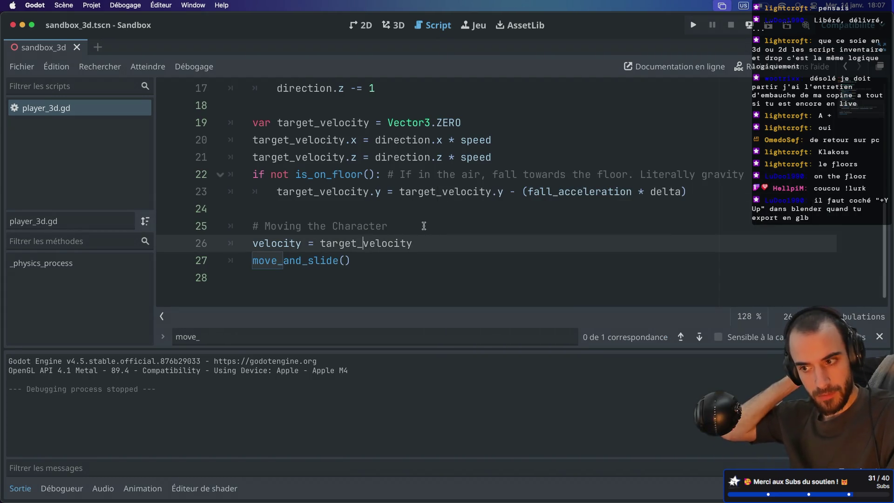
pyautogui.scroll(5, 424, 226)
pyautogui.doubleClick(396, 122)
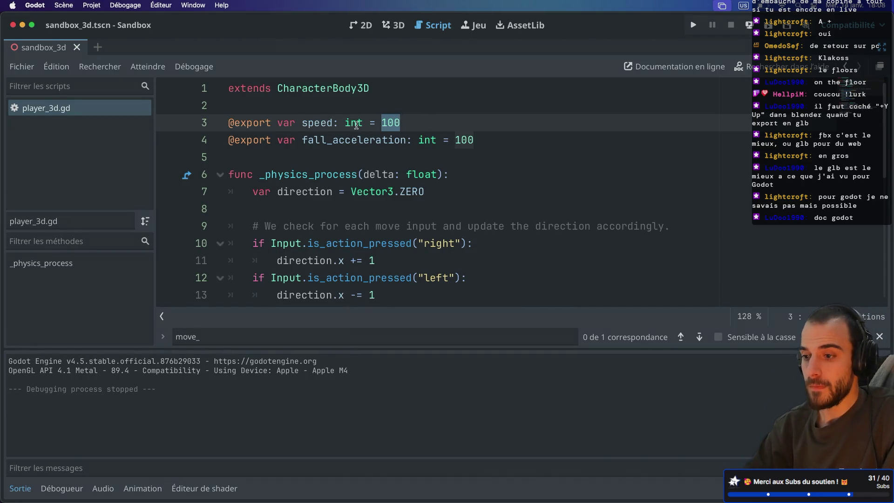
# - Change the exported speed default on line 3 from 100 to 50
pyautogui.scroll(-1, 372, 123)
pyautogui.moveTo(357, 125)
pyautogui.scroll(1, 356, 125)
pyautogui.write('50')
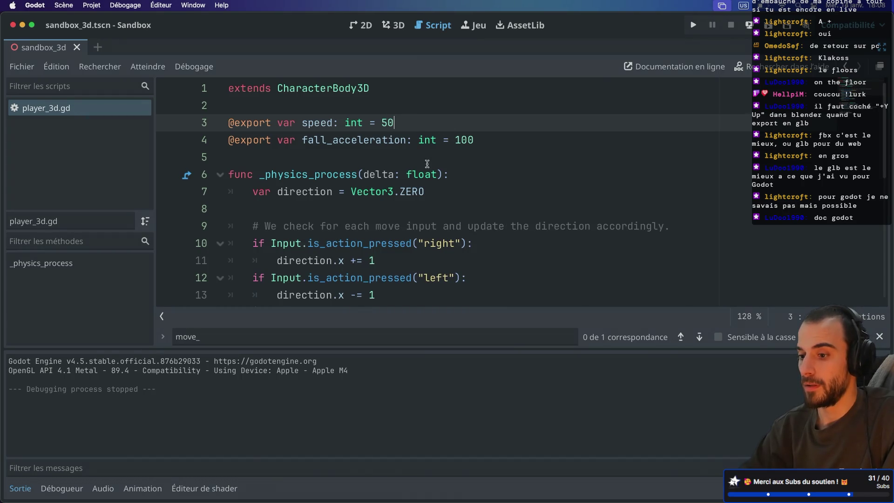
# - Test-run the scene with speed 50, then stop the game
pyautogui.scroll(-5, 419, 144)
pyautogui.moveTo(401, 239)
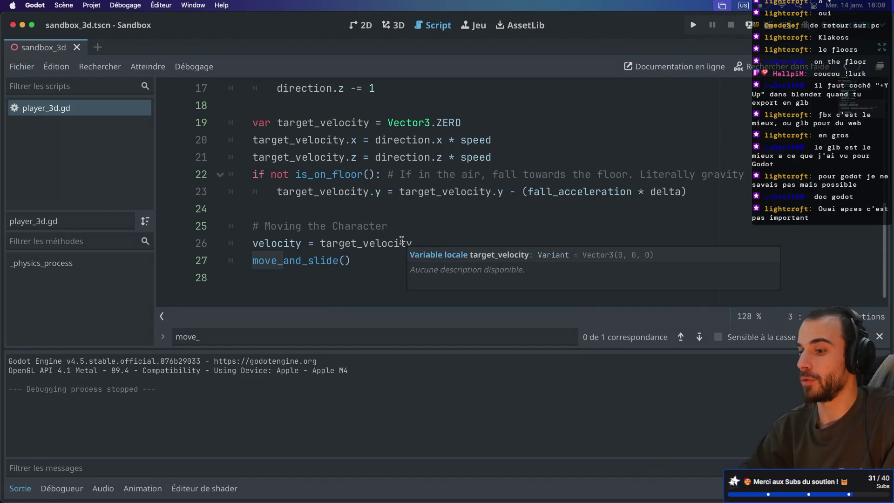
pyautogui.hotkey('ctrl', 'Right')
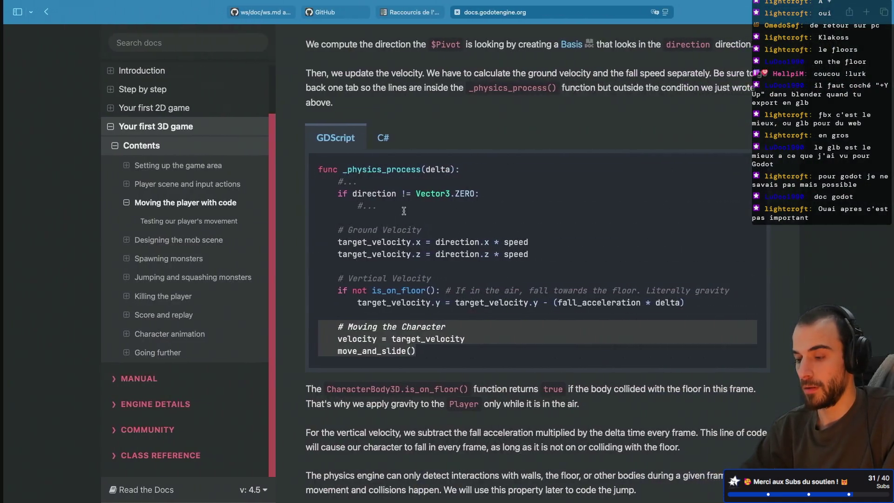
pyautogui.hotkey('ctrl', 'Left')
pyautogui.click(772, 31)
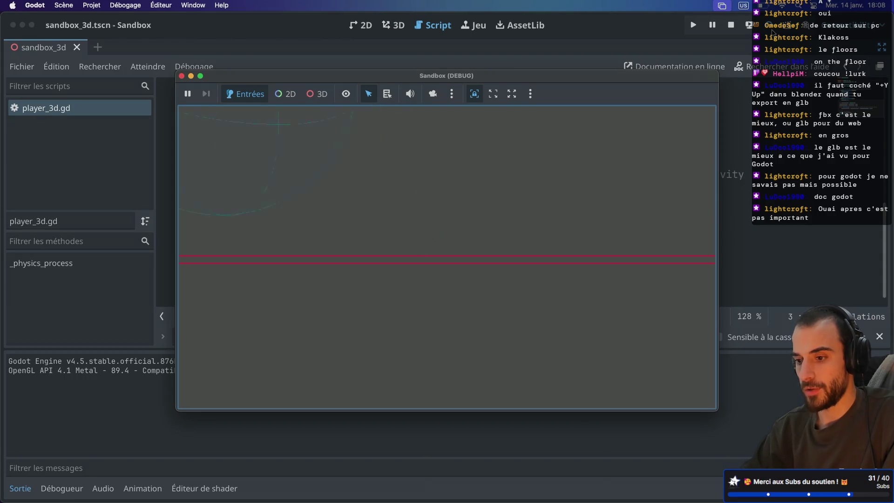
pyautogui.click(182, 76)
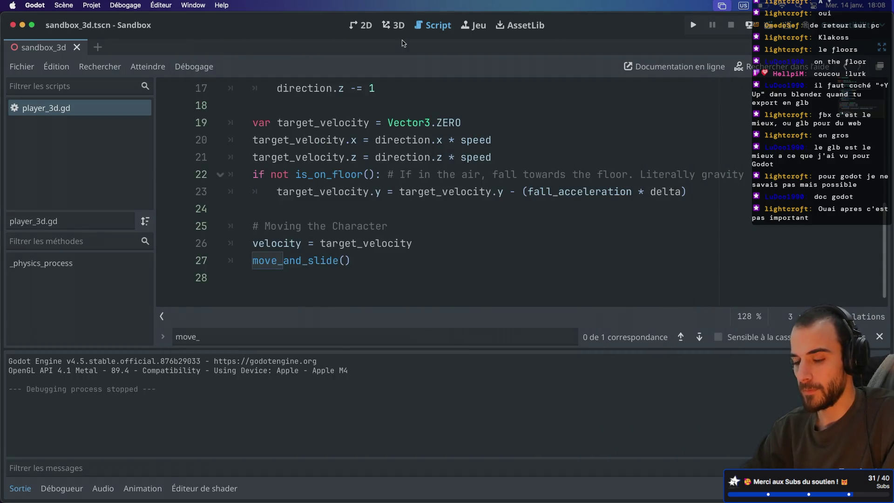
# - In the 3D view, raise the selected object along the Y axis
pyautogui.click(394, 26)
pyautogui.moveTo(449, 122); pyautogui.dragTo(445, 81)
pyautogui.scroll(-5, 445, 163)
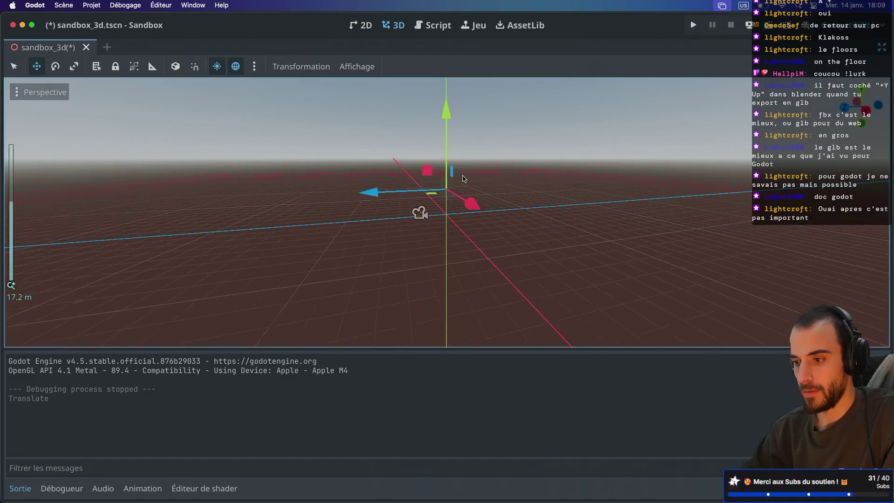
pyautogui.moveTo(449, 127); pyautogui.dragTo(448, 68)
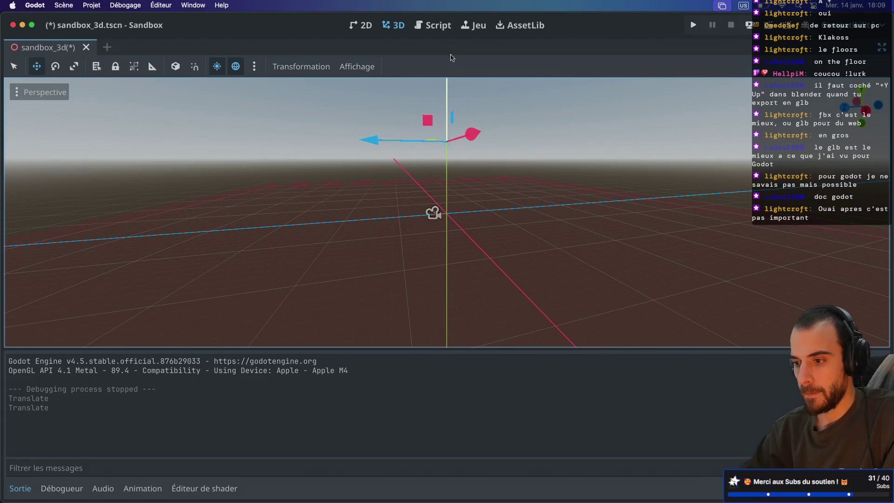
# - Move Camera3D back along Z and up to about 6.4 on Y, tilt it slightly, and save
pyautogui.click(433, 212)
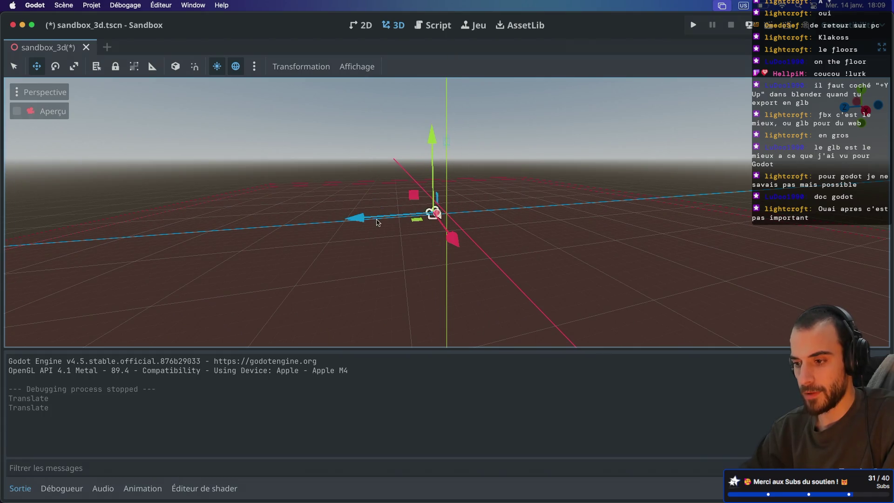
pyautogui.moveTo(365, 222); pyautogui.dragTo(297, 224)
pyautogui.moveTo(362, 138); pyautogui.dragTo(362, 99)
pyautogui.moveTo(285, 177); pyautogui.dragTo(255, 177)
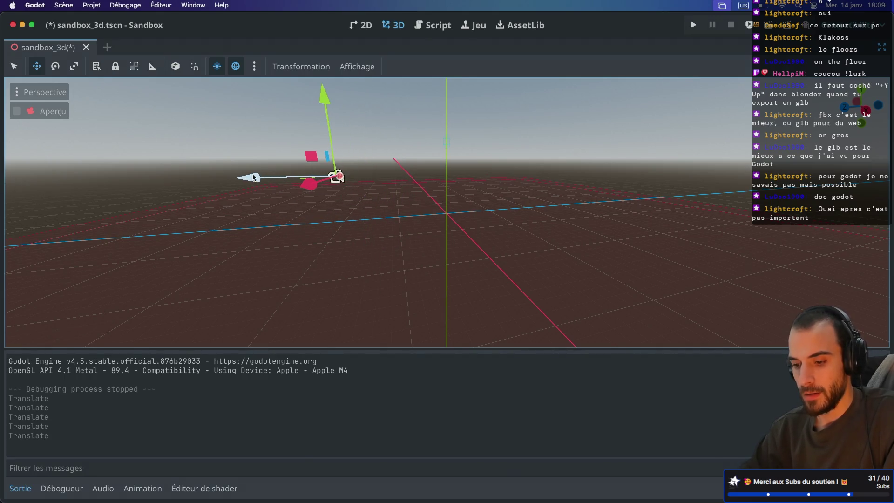
pyautogui.press('ctrl+super+d')
pyautogui.click(382, 66)
pyautogui.moveTo(449, 141)
pyautogui.mouseDown()
pyautogui.moveTo(451, 128)
pyautogui.moveTo(451, 135)
pyautogui.mouseUp()
pyautogui.press('super+s')
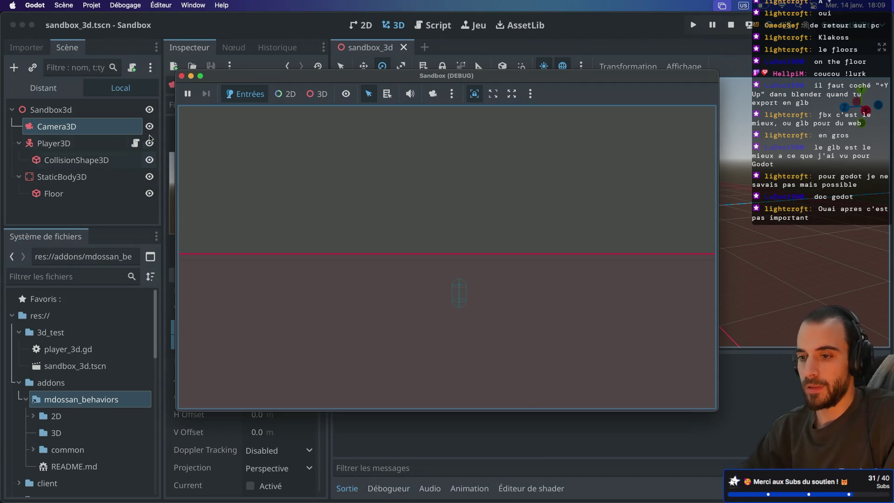
# - Stop the game and review player_3d.gd in distraction-free mode, then restore the side docks
pyautogui.click(182, 76)
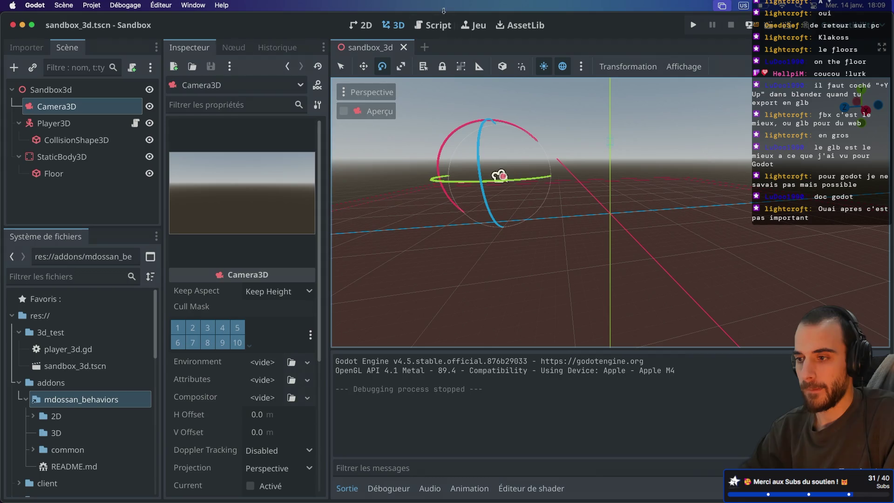
pyautogui.click(433, 25)
pyautogui.press('ctrl+super+d')
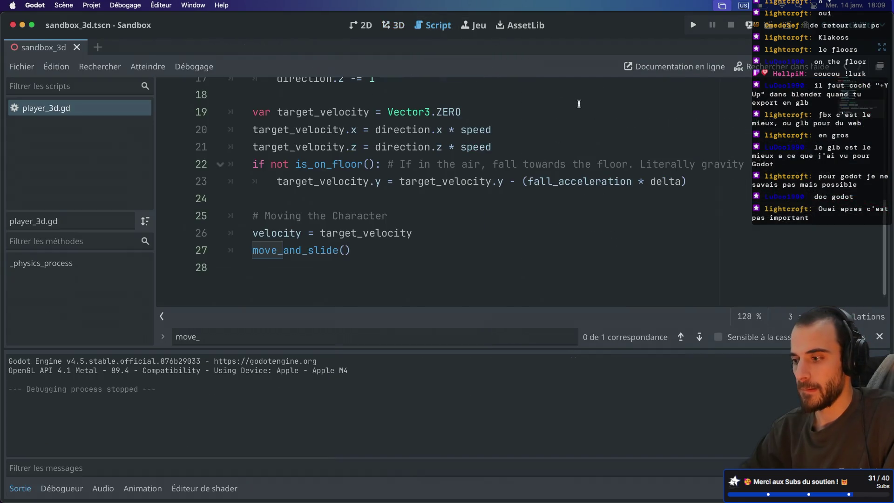
pyautogui.moveTo(487, 153)
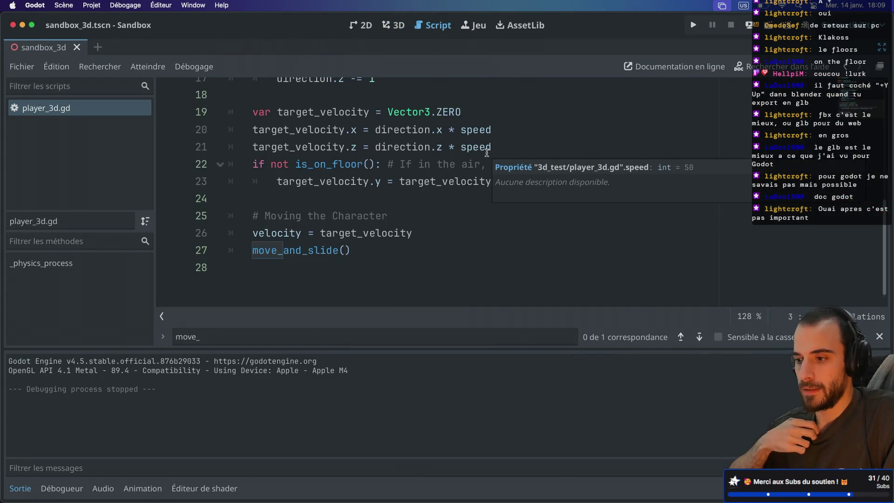
pyautogui.click(431, 201)
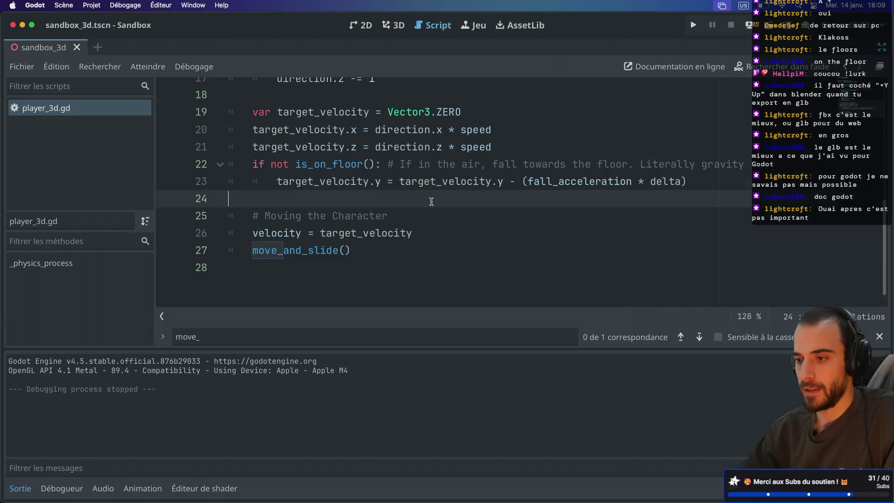
pyautogui.scroll(2, 431, 201)
pyautogui.scroll(-2, 431, 201)
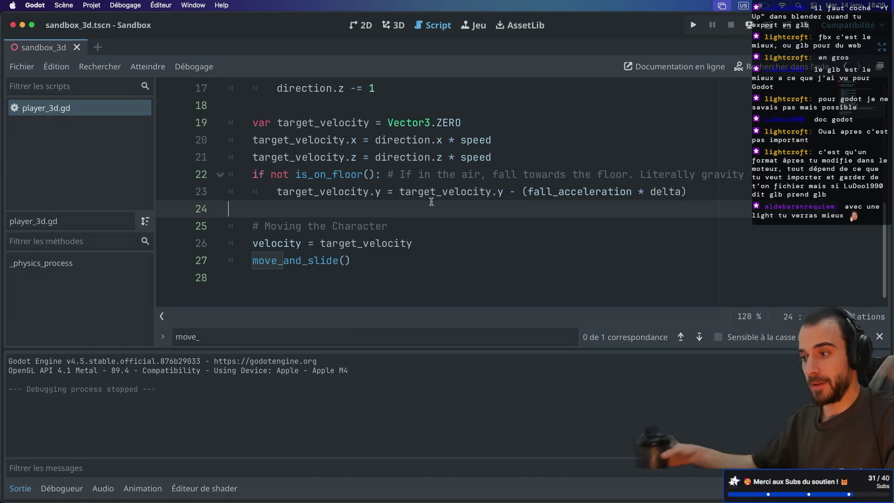
pyautogui.press('ctrl+super+d')
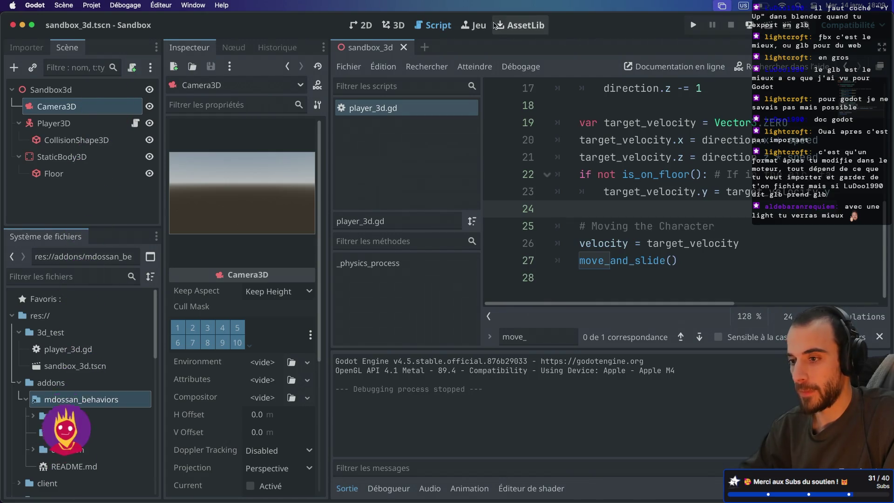
# - Confirm the Floor's BoxShape size of 100 × 100 × 1 in the Inspector, then select Sandbox3d
pyautogui.click(394, 25)
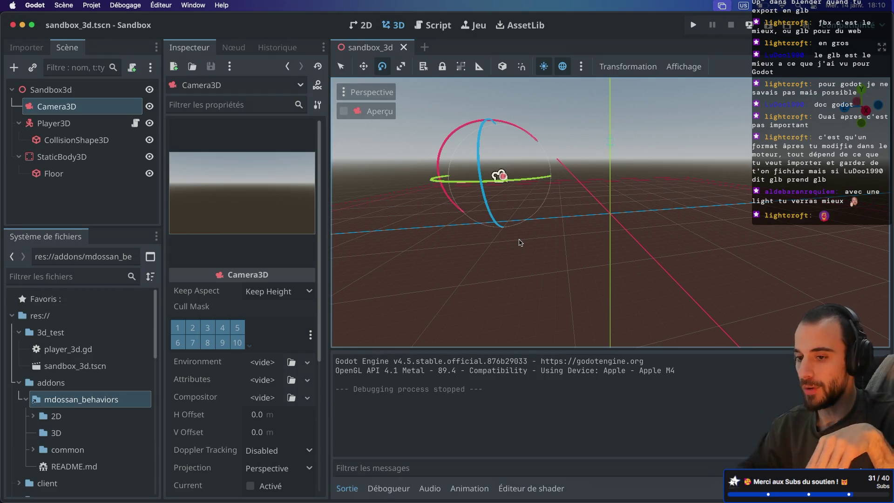
pyautogui.click(77, 177)
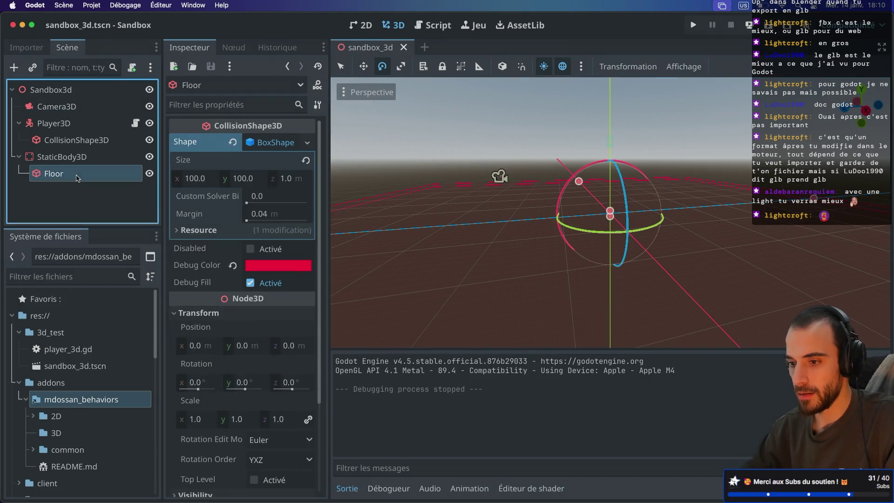
pyautogui.click(281, 146)
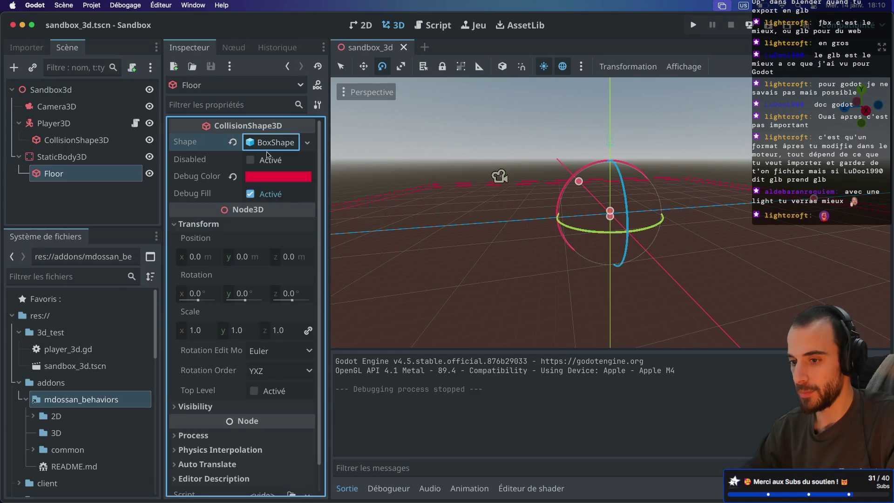
pyautogui.click(273, 145)
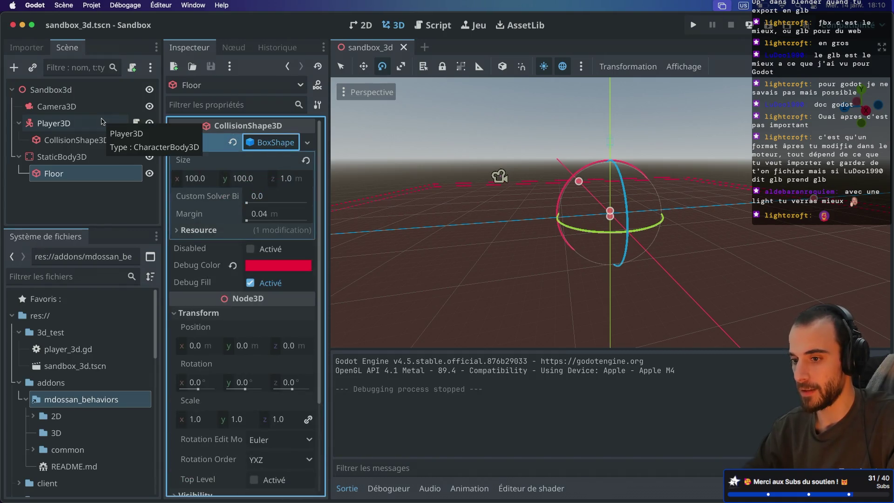
pyautogui.click(72, 92)
pyautogui.press('super+a')
# - Add a DirectionalLight3D under Sandbox3d and raise it above the floor
pyautogui.write('light')
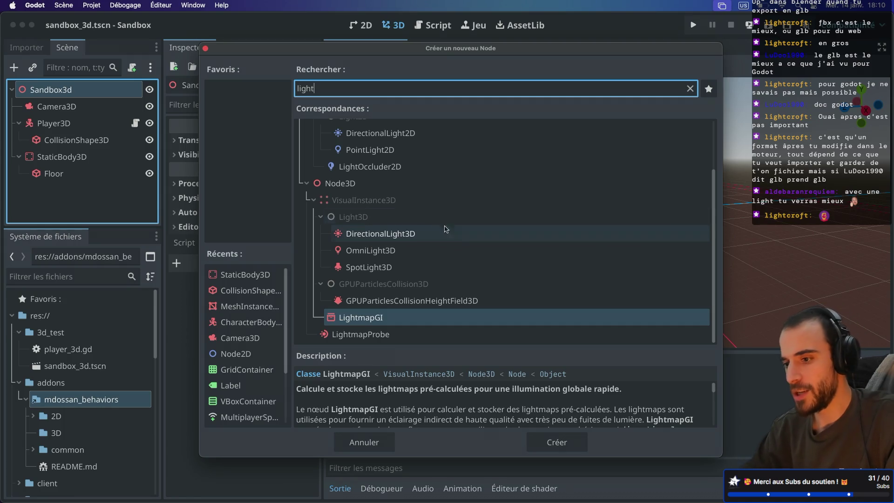
pyautogui.doubleClick(375, 233)
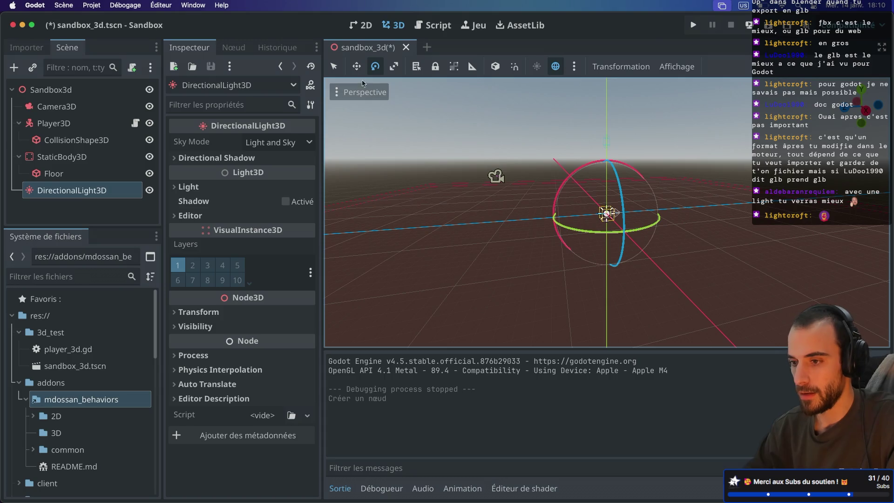
pyautogui.click(356, 66)
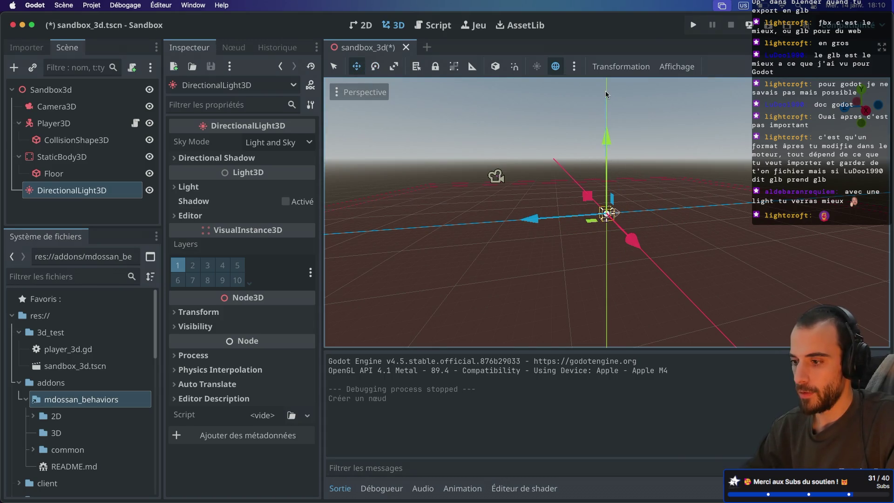
pyautogui.click(605, 135)
pyautogui.click(70, 190)
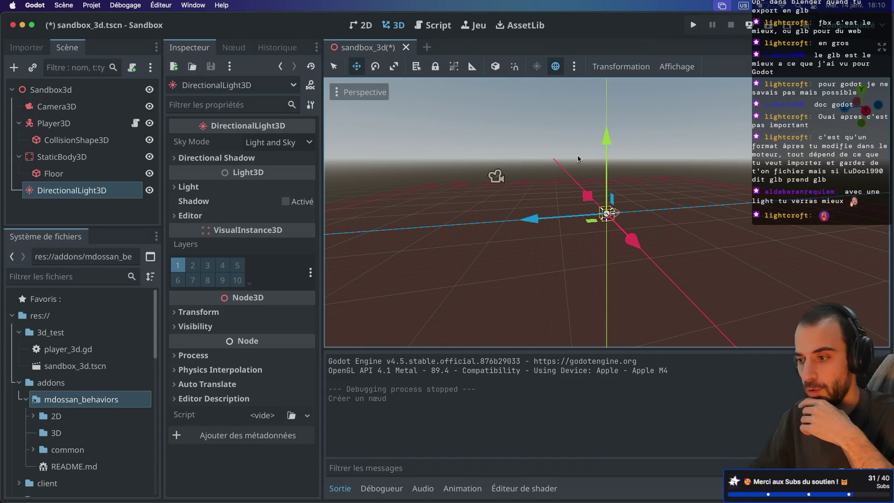
pyautogui.moveTo(610, 141); pyautogui.dragTo(613, 84)
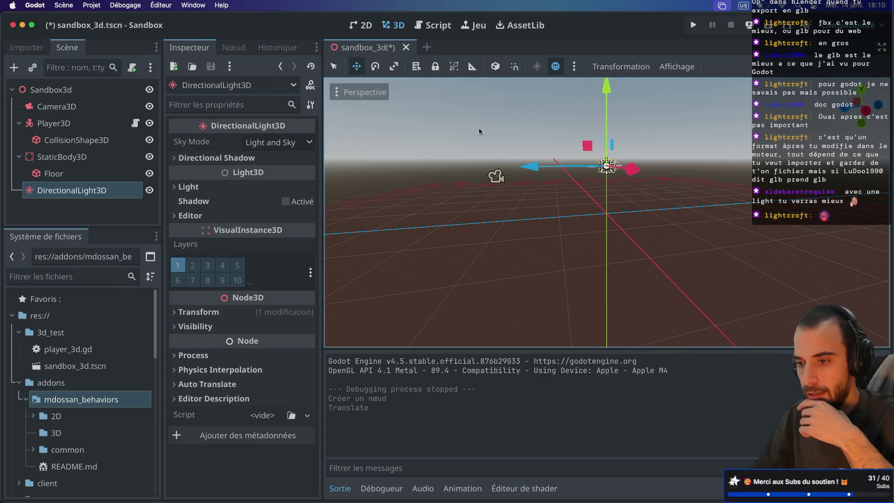
# - Review the light's shadow and Light settings, then save and run the scene
pyautogui.click(180, 158)
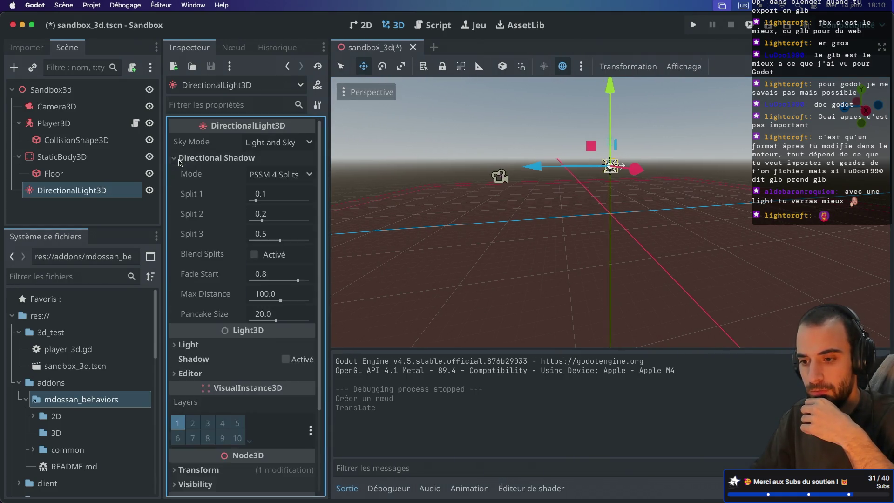
pyautogui.click(179, 158)
pyautogui.click(173, 188)
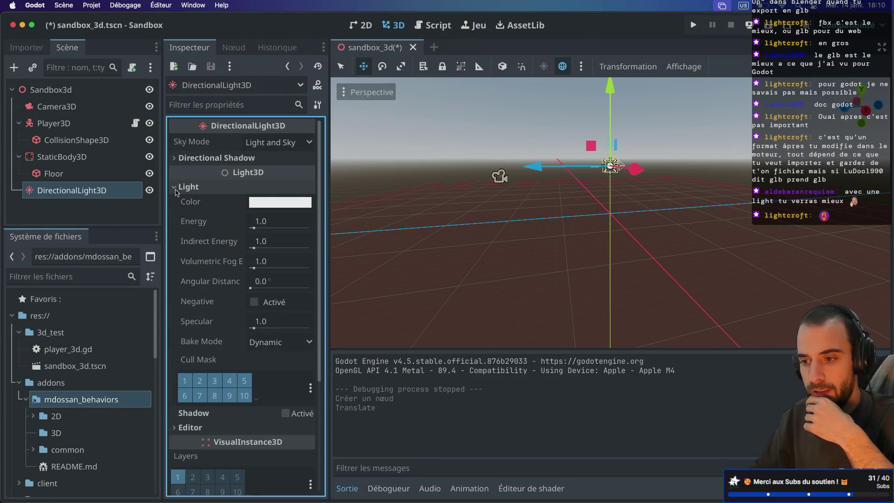
pyautogui.moveTo(243, 223)
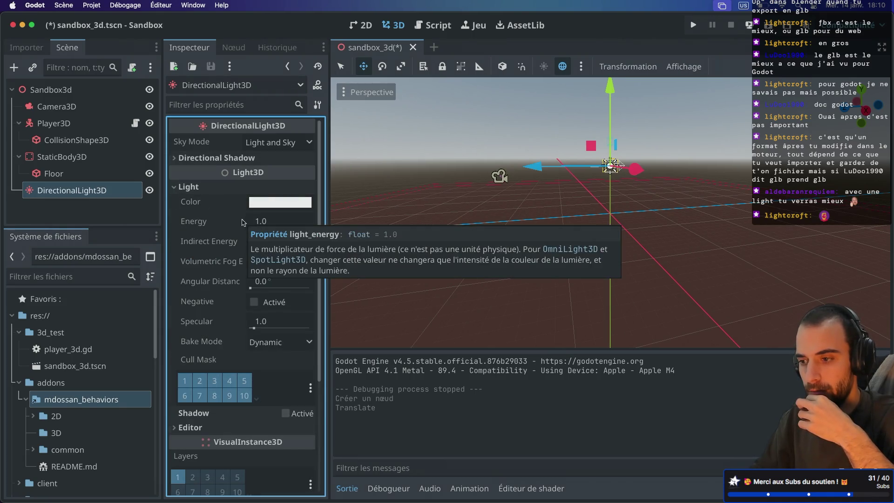
pyautogui.click(767, 24)
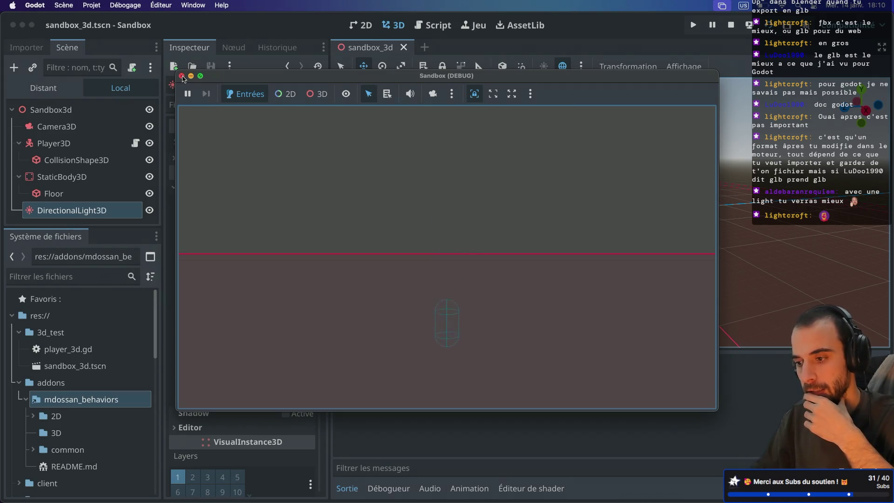
# - Stop the test run and select the Floor node
pyautogui.click(182, 77)
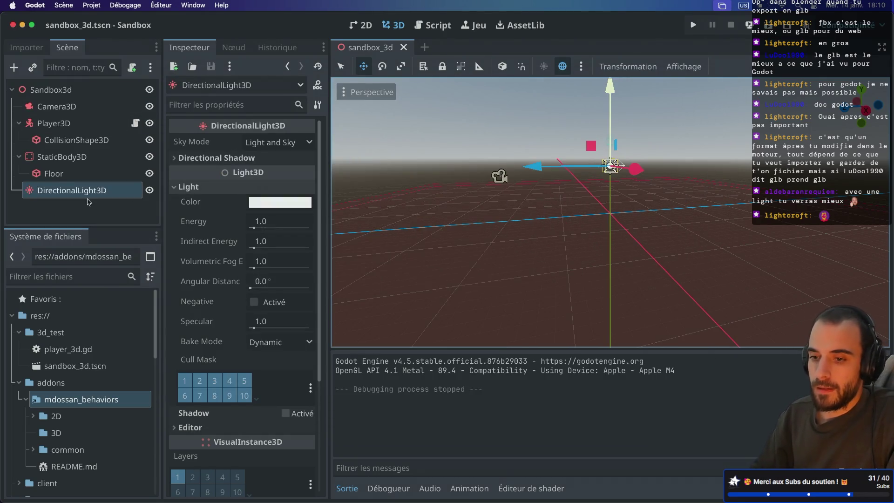
pyautogui.click(70, 174)
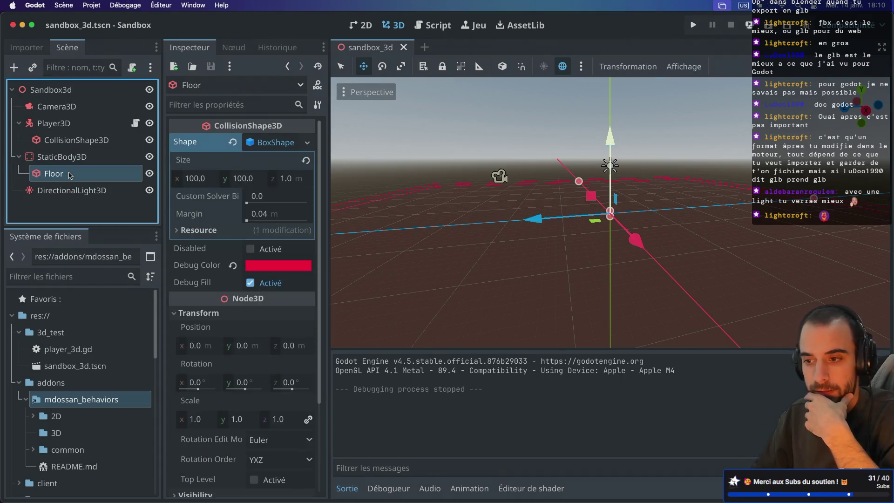
# - Add a MeshInstance3D under Floor and give it a PlaneMesh
pyautogui.press('super+a')
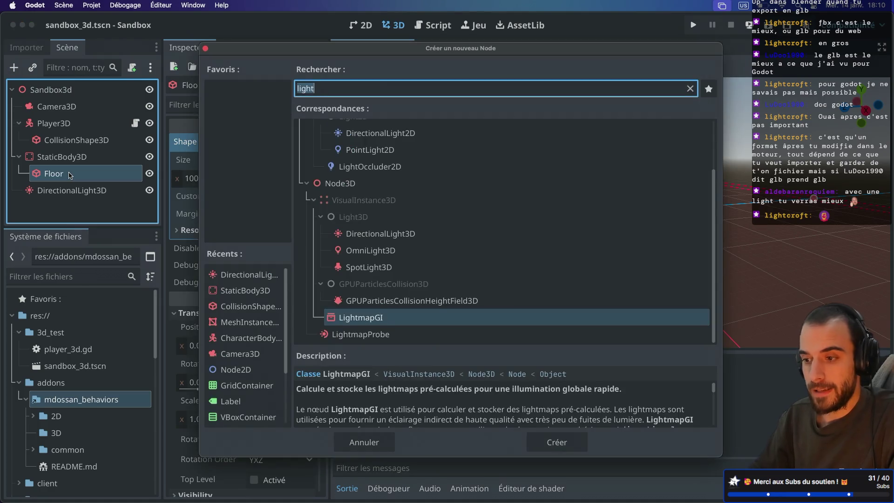
pyautogui.write('mes')
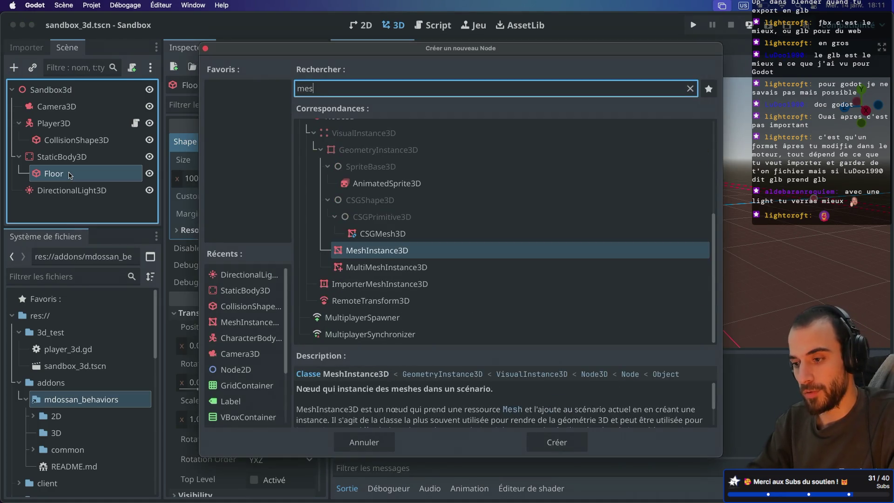
pyautogui.press('Return')
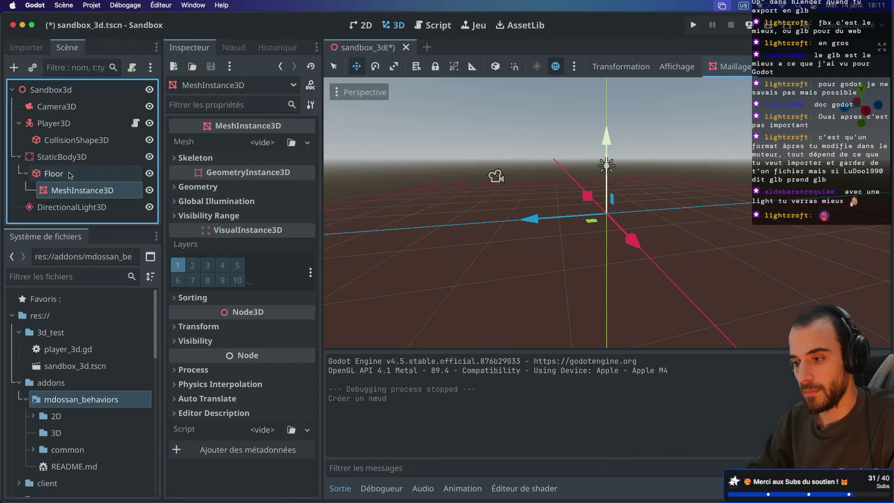
pyautogui.click(76, 174)
pyautogui.click(77, 189)
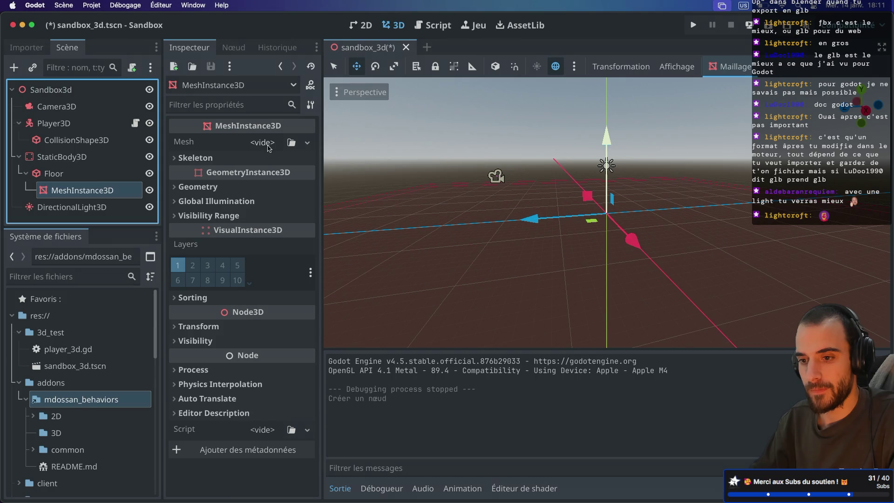
pyautogui.click(74, 172)
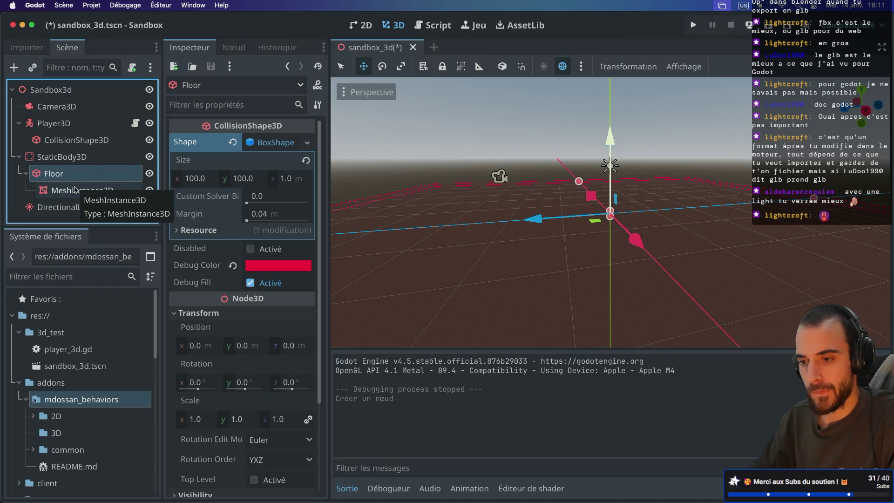
pyautogui.click(74, 190)
pyautogui.click(262, 142)
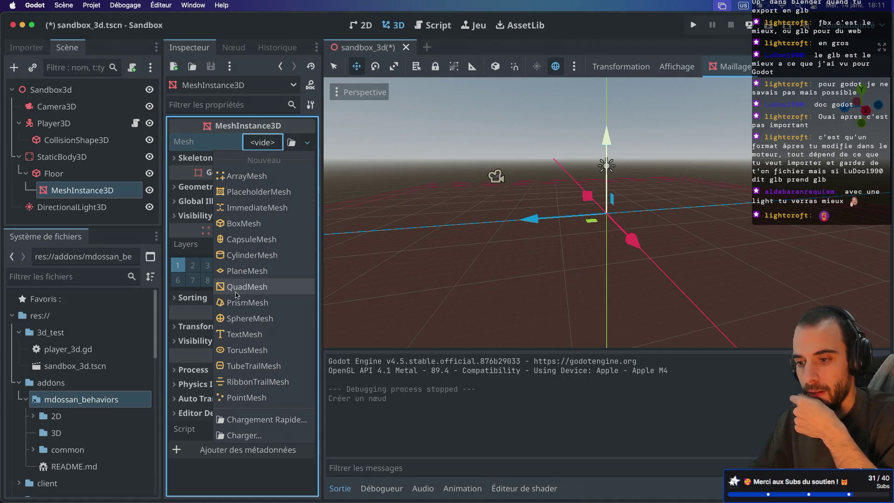
pyautogui.click(238, 271)
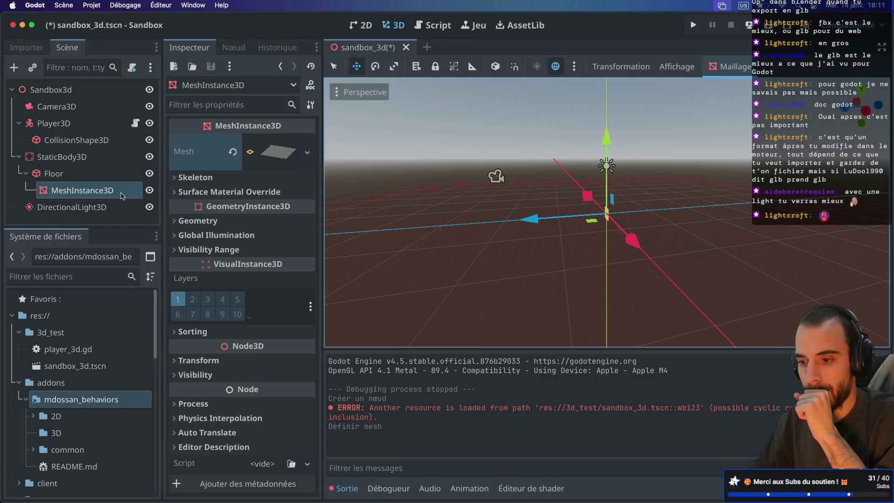
# - Rotate the mesh 90° on X, then check the StaticBody3D and Floor collision properties
pyautogui.click(192, 361)
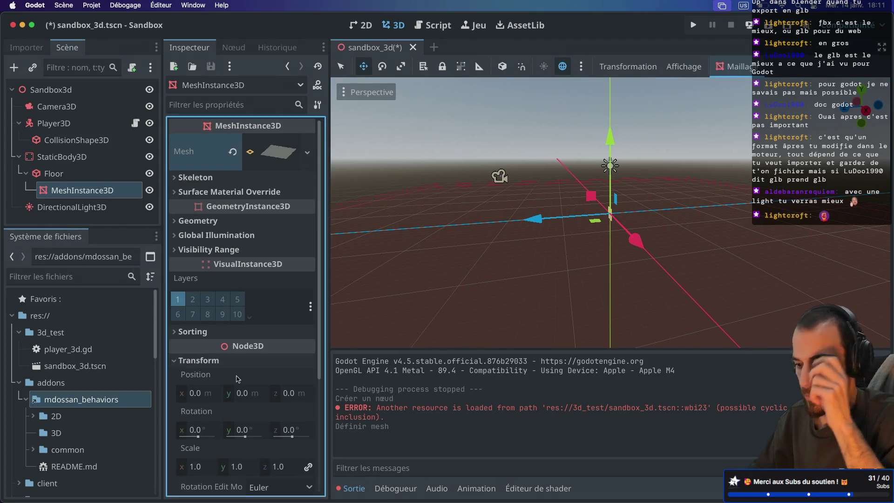
pyautogui.click(202, 428)
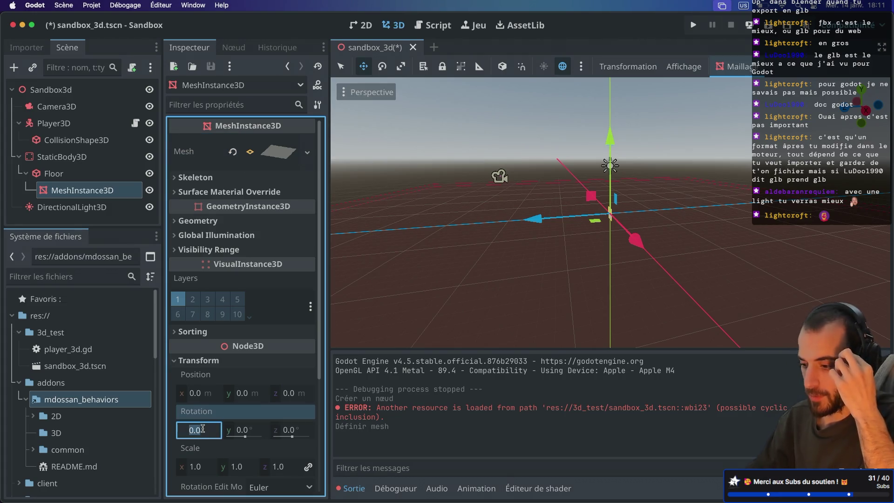
pyautogui.write('90')
pyautogui.press('Return')
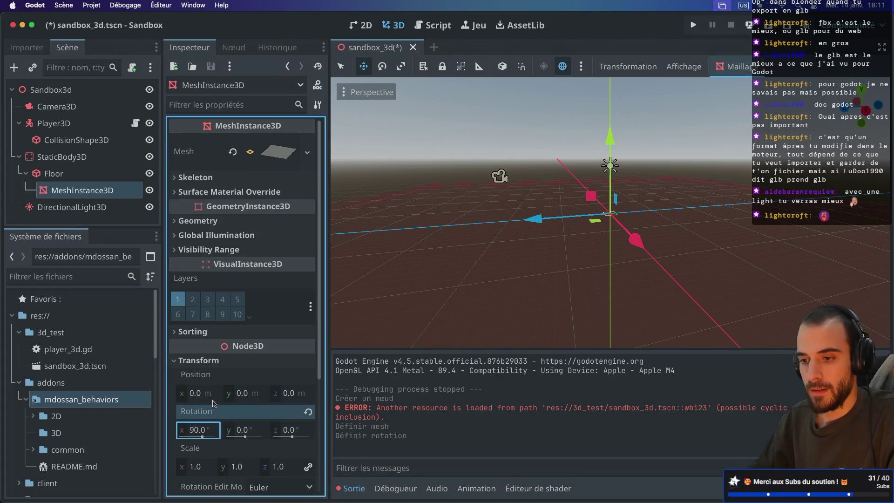
pyautogui.click(98, 173)
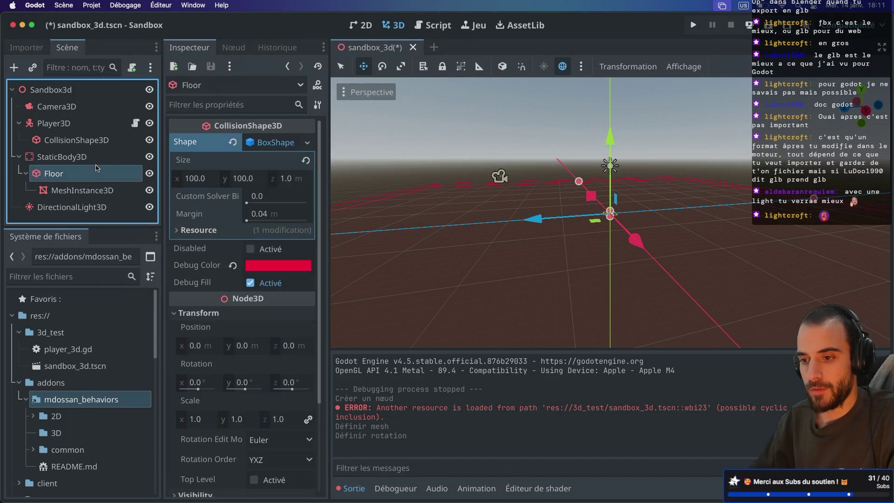
pyautogui.click(98, 160)
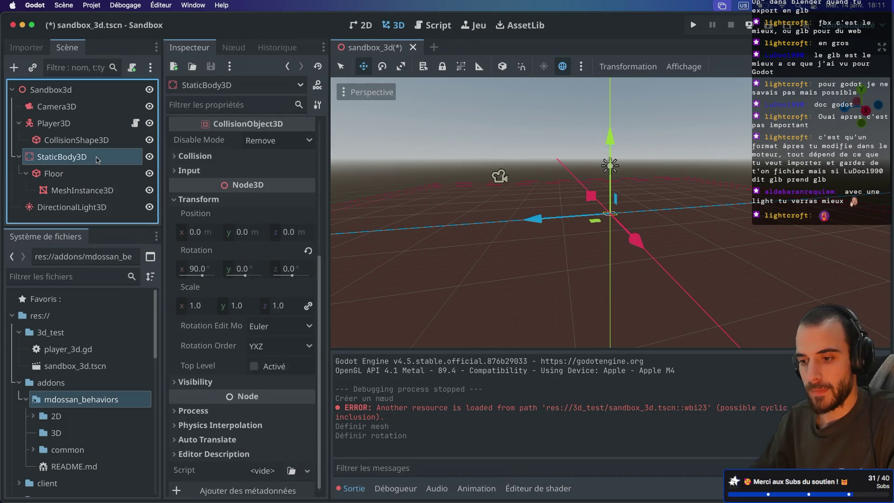
pyautogui.click(89, 174)
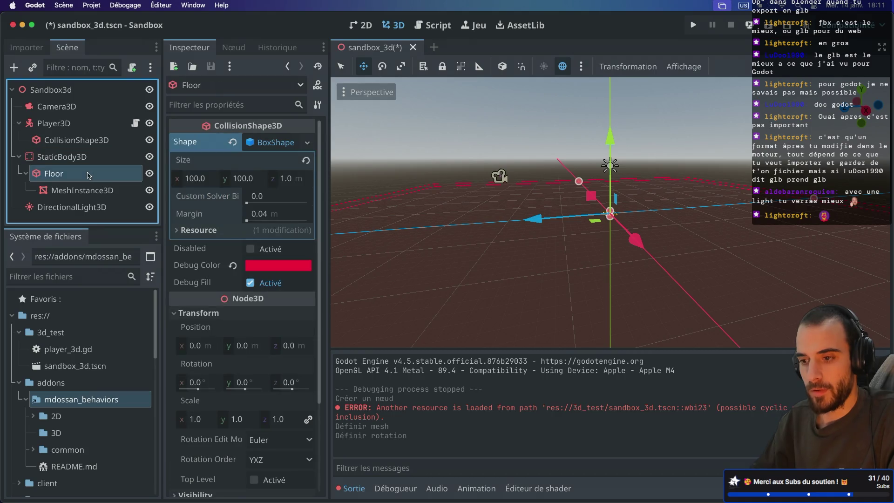
pyautogui.click(91, 190)
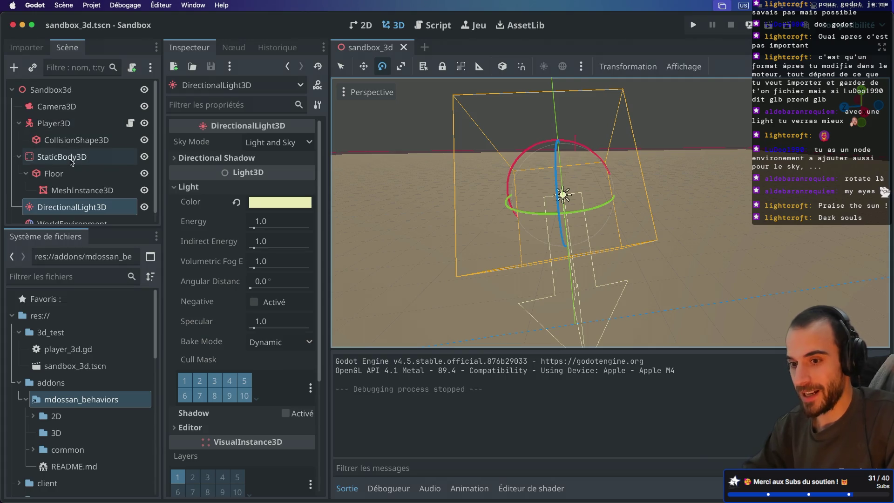
# - Add a MeshInstance3D under the player's CollisionShape3D and give it a new CapsuleMesh
pyautogui.click(83, 140)
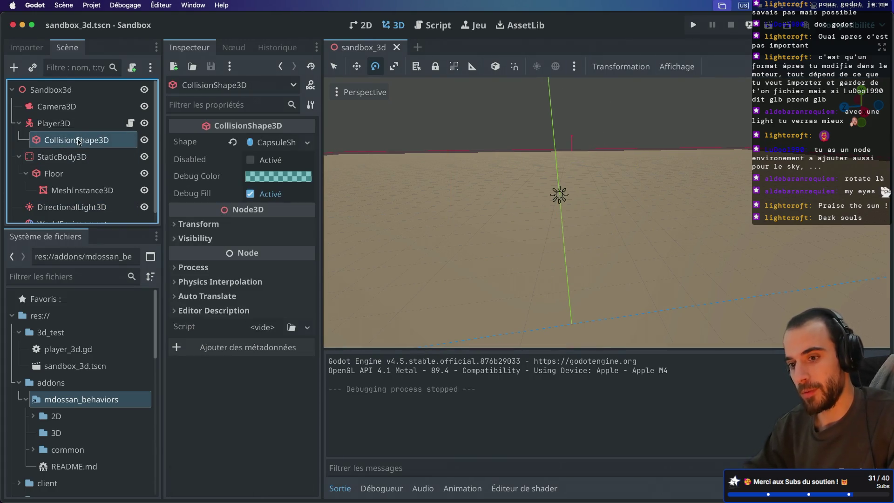
pyautogui.hotkey('ctrl', 'a')
pyautogui.write('mesh')
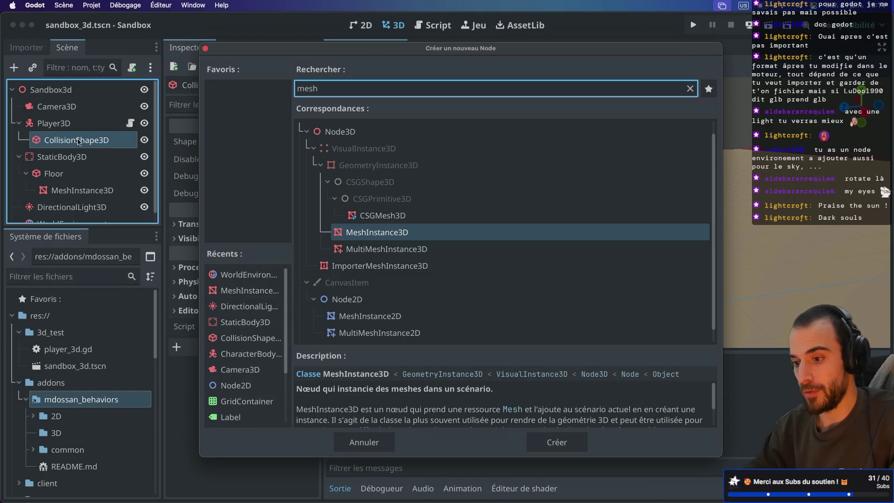
pyautogui.press('Return')
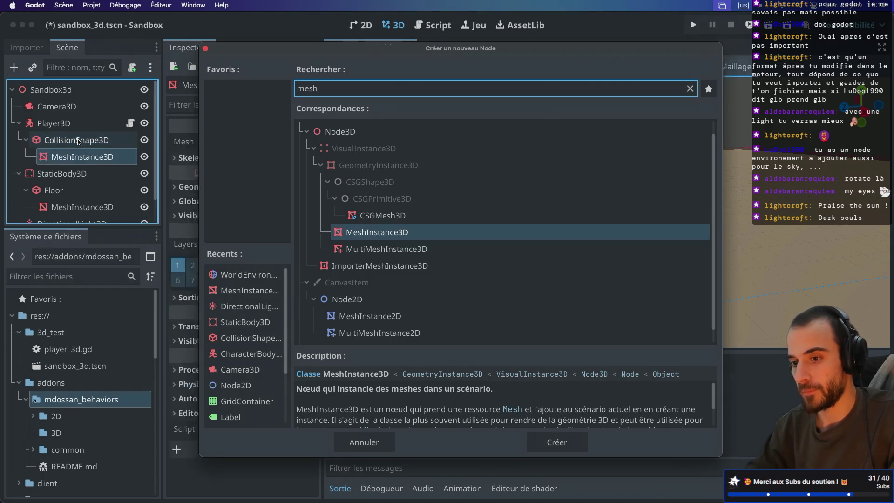
pyautogui.click(277, 148)
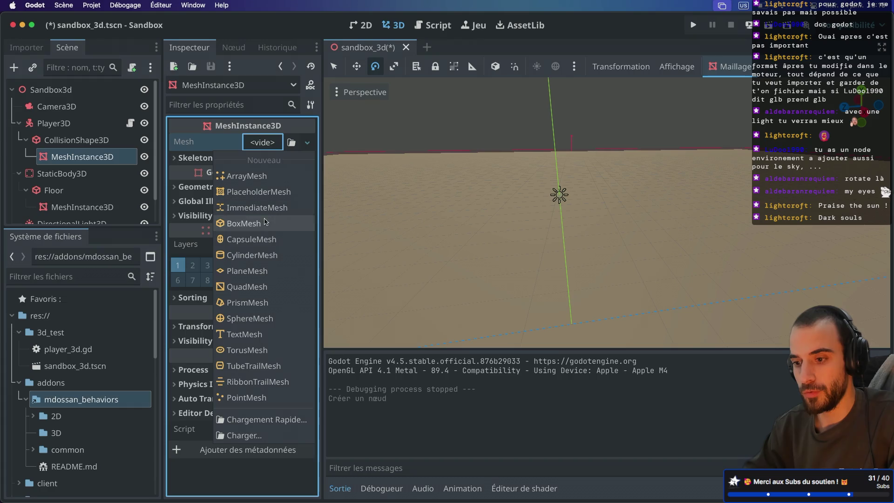
pyautogui.click(243, 240)
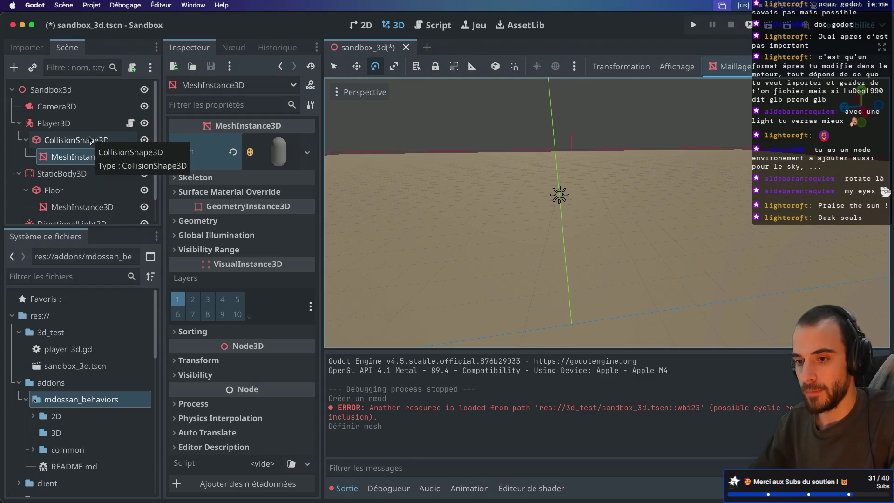
# - Frame the viewport on the Player3D node and zoom in on the capsule
pyautogui.rightClick(87, 132)
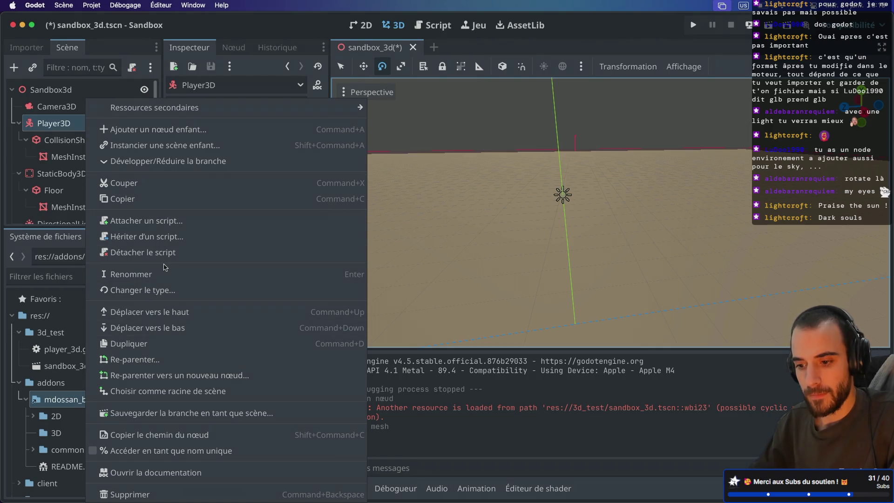
pyautogui.press('Escape')
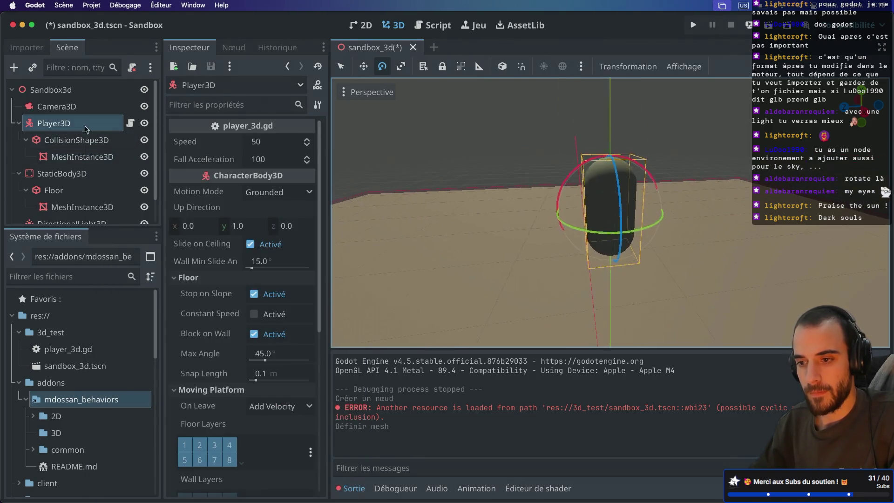
pyautogui.doubleClick(87, 130)
pyautogui.scroll(5, 550, 214)
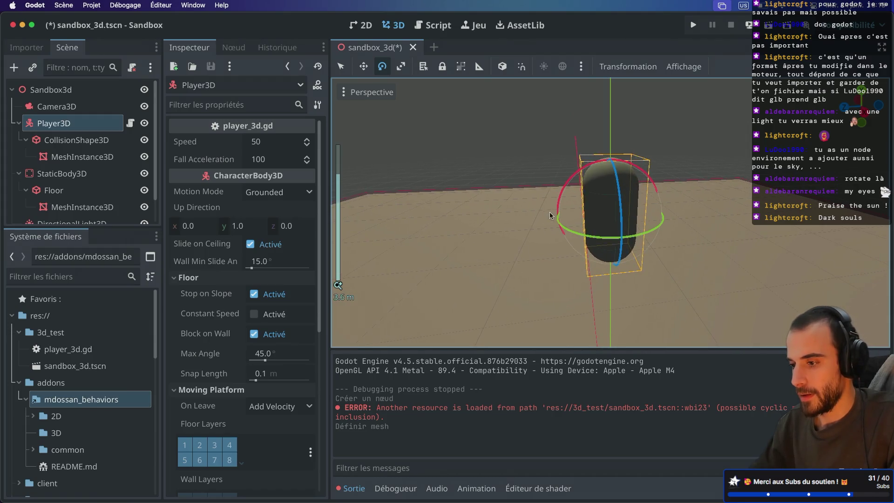
# - Toggle the capsule mesh's visibility off and on to compare, leaving it visible
pyautogui.click(145, 156)
pyautogui.click(144, 157)
pyautogui.click(145, 157)
pyautogui.click(145, 156)
pyautogui.scroll(1, 471, 196)
pyautogui.scroll(-2, 471, 193)
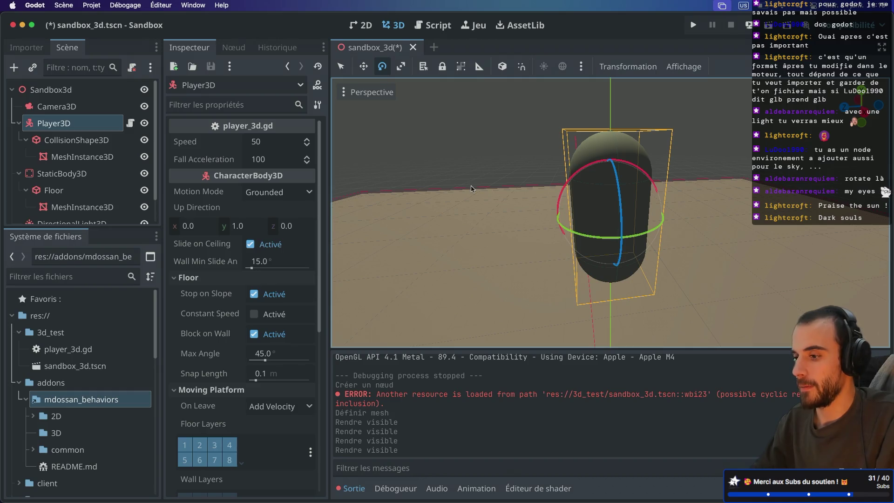
pyautogui.click(144, 157)
pyautogui.click(145, 156)
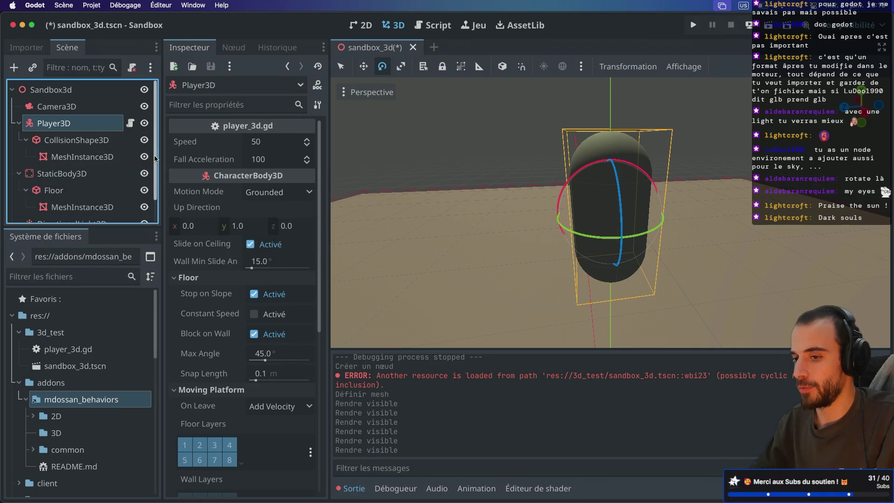
pyautogui.scroll(-2, 140, 158)
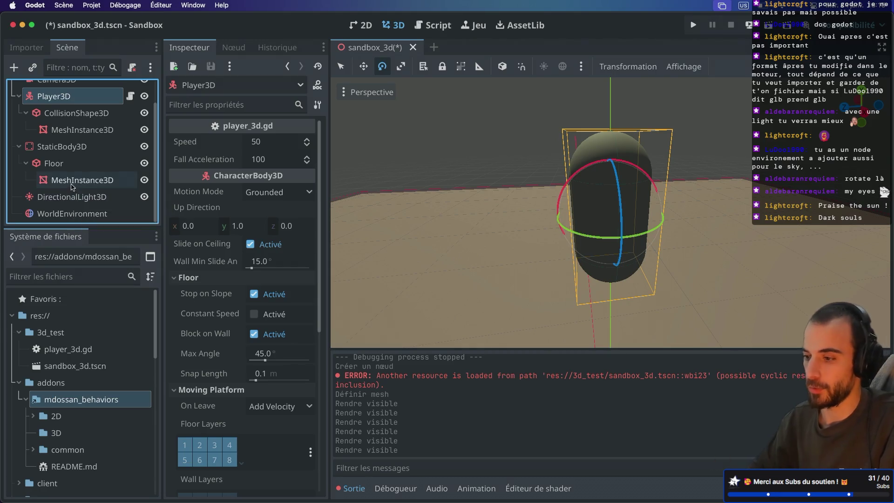
# - Save and run the sandbox scene, bringing the Sandbox (DEBUG) game window forward
pyautogui.click(768, 24)
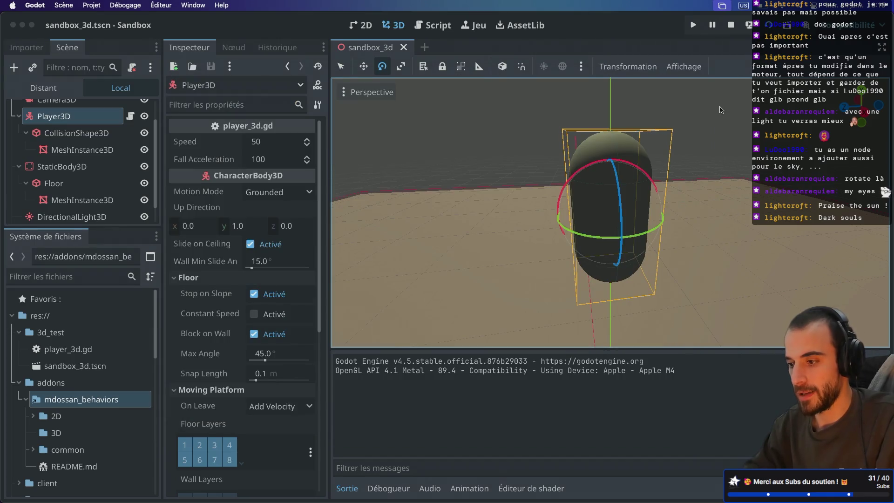
pyautogui.press('super+Tab')
pyautogui.press('super+shift+Tab')
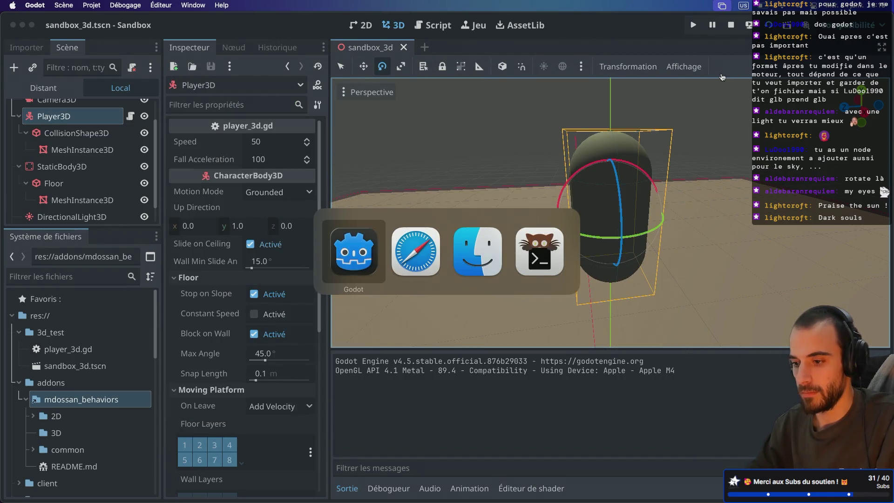
pyautogui.press('super+Down')
pyautogui.click(658, 148)
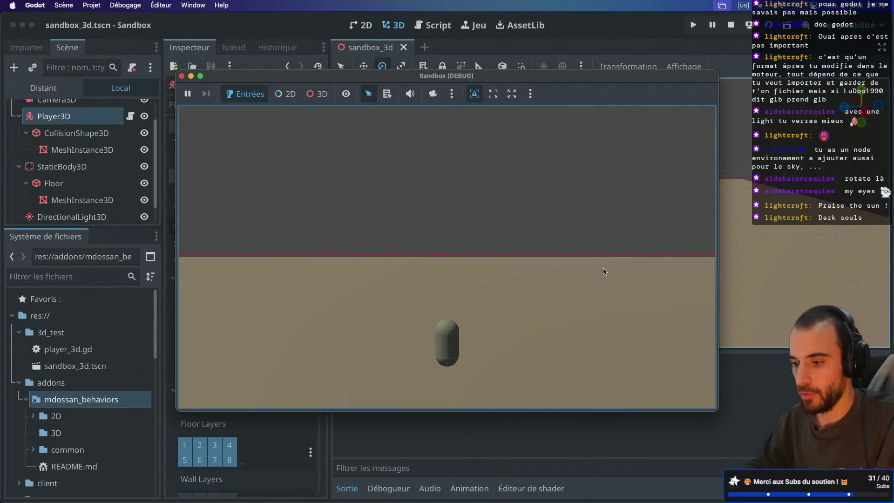
# - Drive the capsule player around the floor with the arrow keys, then close the game window
pyautogui.press('Up')
pyautogui.press('Right')
pyautogui.press('Left')
pyautogui.press('Down')
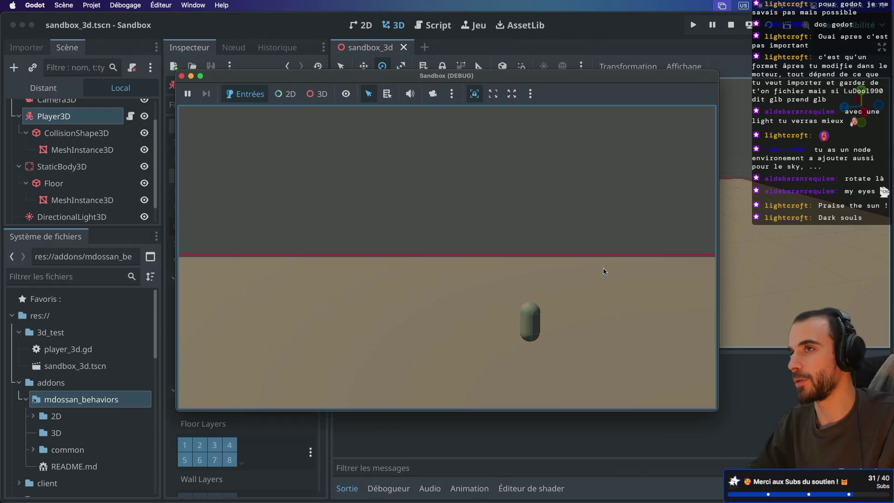
pyautogui.press('Left')
pyautogui.press('Right')
pyautogui.press('Left')
pyautogui.press('Left')
pyautogui.press('Right')
pyautogui.press('Down')
pyautogui.press('Up')
pyautogui.press('Right')
pyautogui.press('Left')
pyautogui.press('Right')
pyautogui.press('Left')
pyautogui.press('Right')
pyautogui.press('Left')
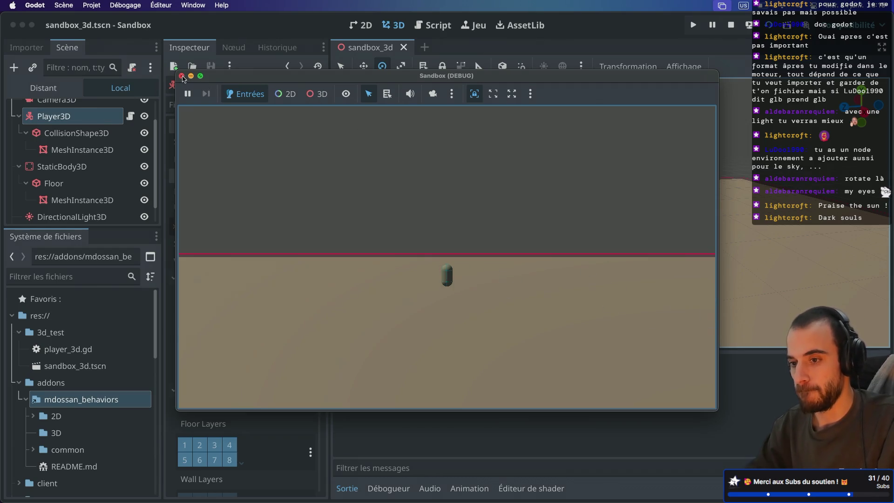
pyautogui.click(183, 77)
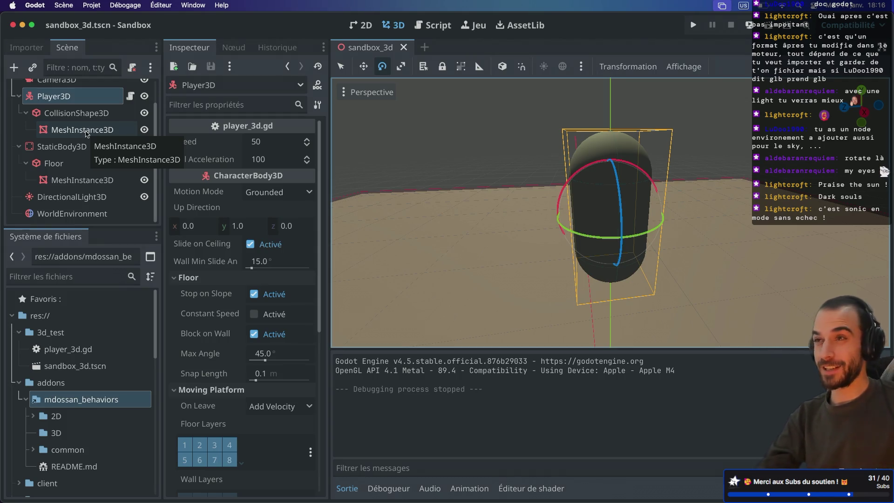
# - Collapse the player's CollisionShape3D branch in the scene tree
pyautogui.scroll(2, 75, 156)
pyautogui.click(29, 142)
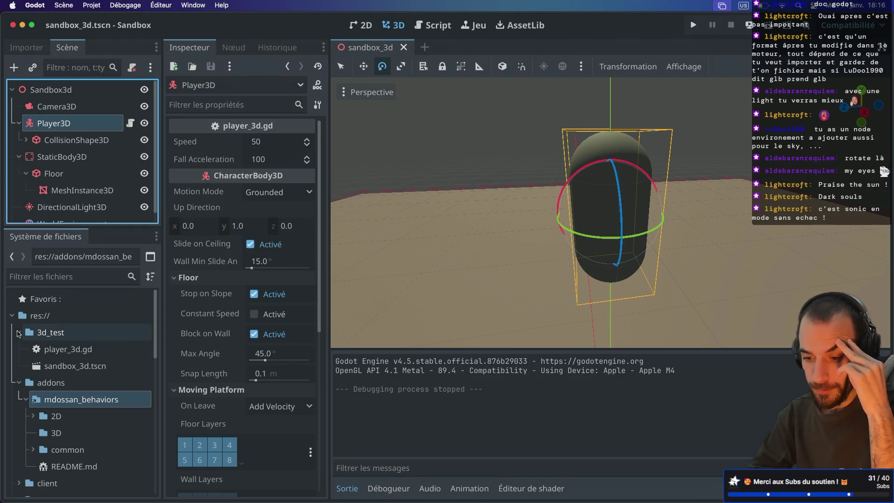
pyautogui.scroll(-4, 66, 415)
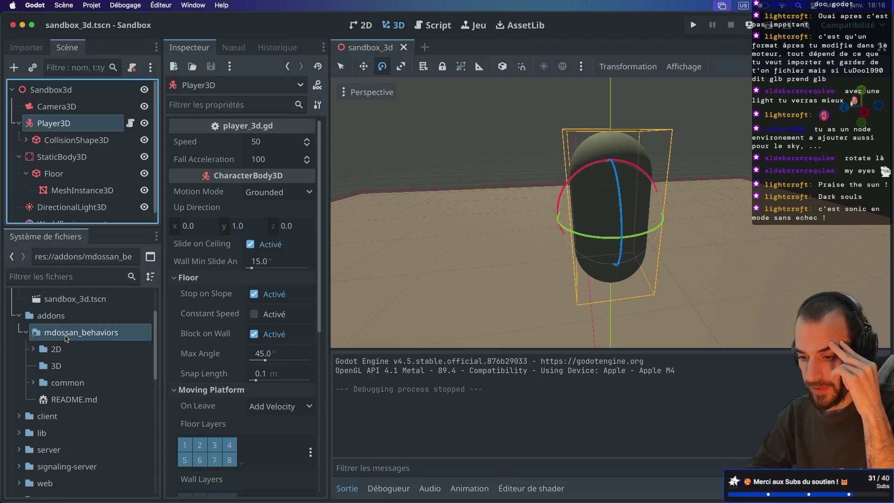
# - Show the Create New options for the addon's 3D folder, then select README.md
pyautogui.click(79, 366)
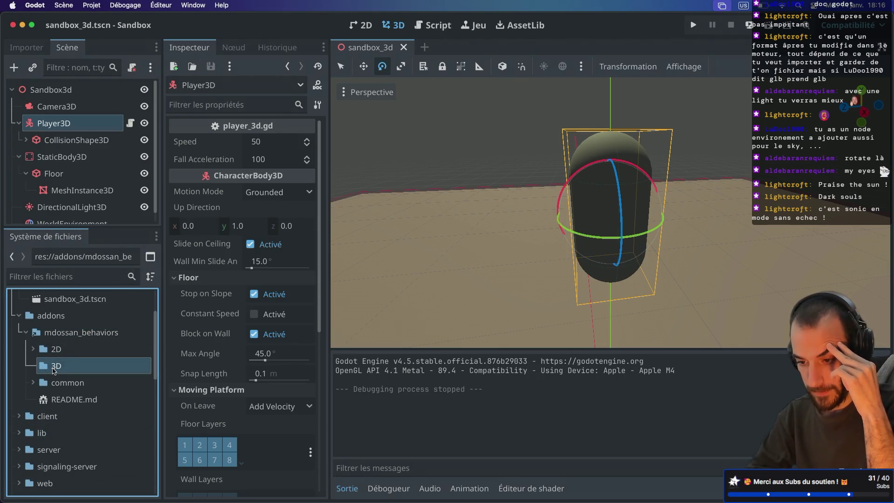
pyautogui.rightClick(80, 368)
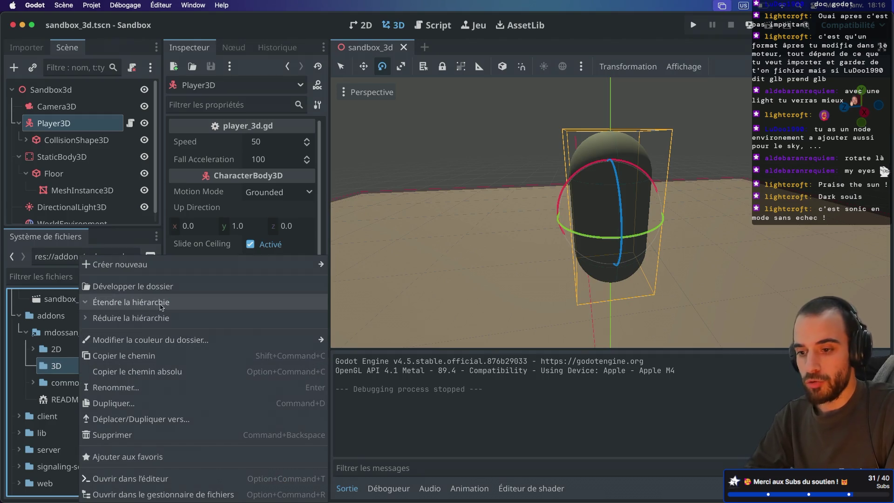
pyautogui.moveTo(198, 267)
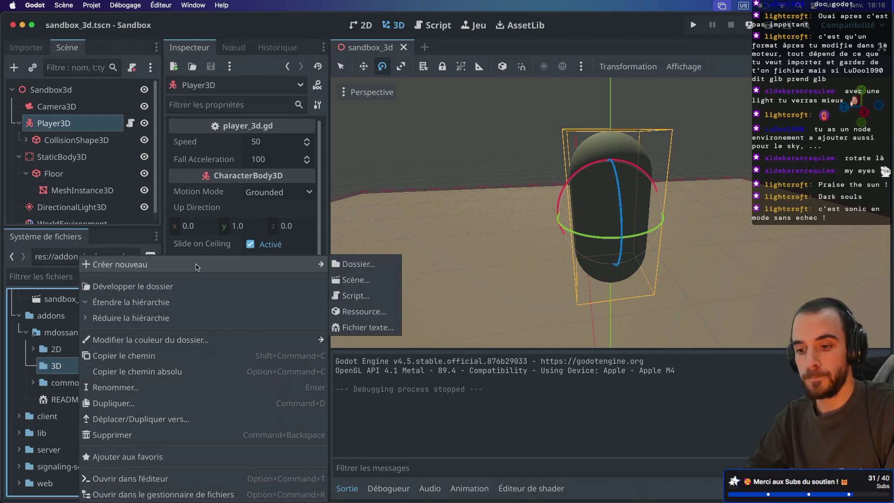
pyautogui.click(61, 399)
# - Open README.md and write the heading "# mdossan's behaviors" followed by a new line
pyautogui.doubleClick(60, 400)
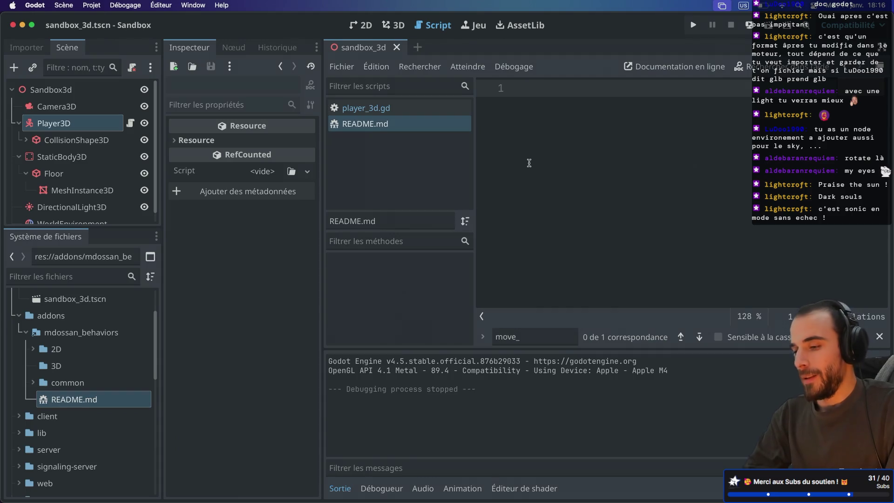
pyautogui.write("# mdossan's ")
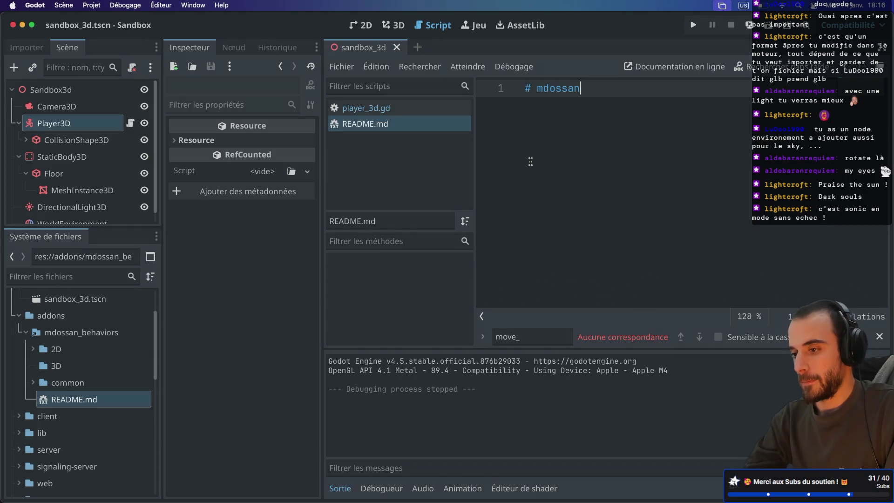
pyautogui.write('behaviors')
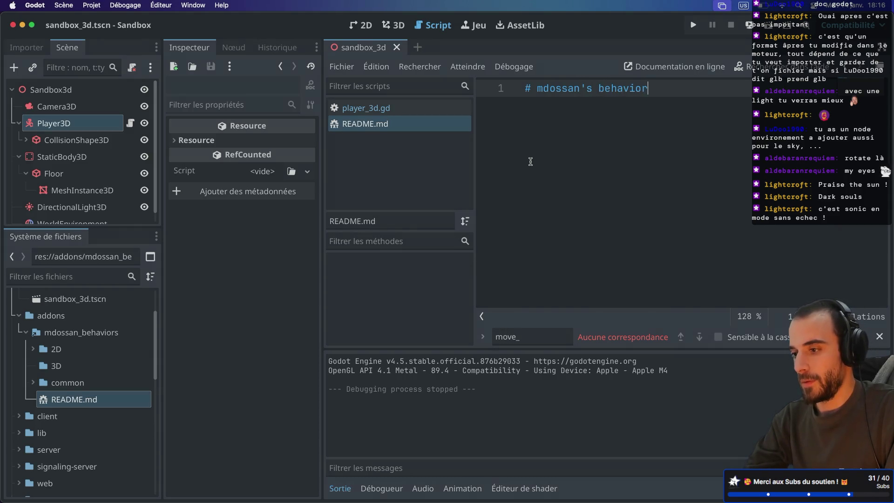
pyautogui.press('Return')
pyautogui.press('Return')
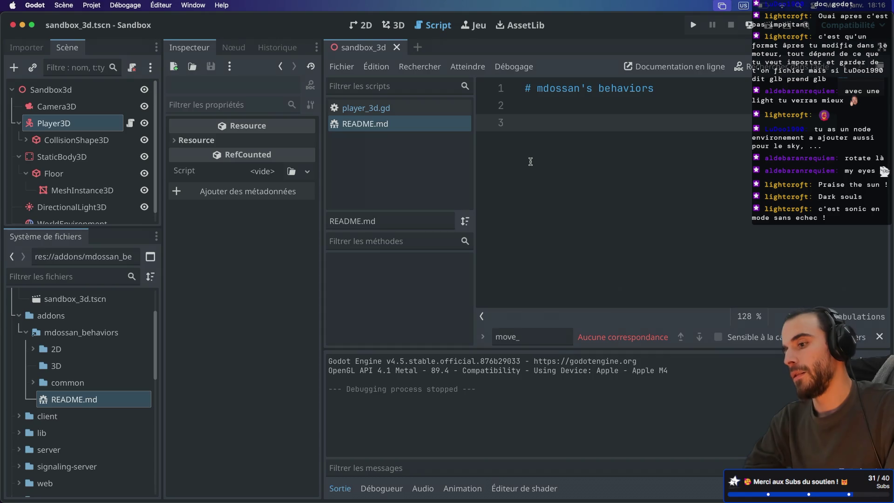
# - Set the script editor text size to 150 % and switch to distraction-free mode
pyautogui.press('ctrl+super+d')
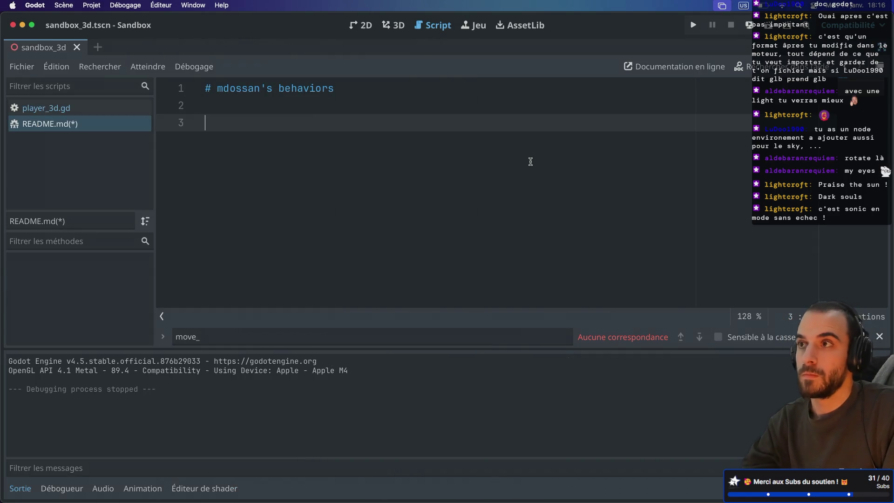
pyautogui.press('ctrl+super+d')
pyautogui.click(748, 316)
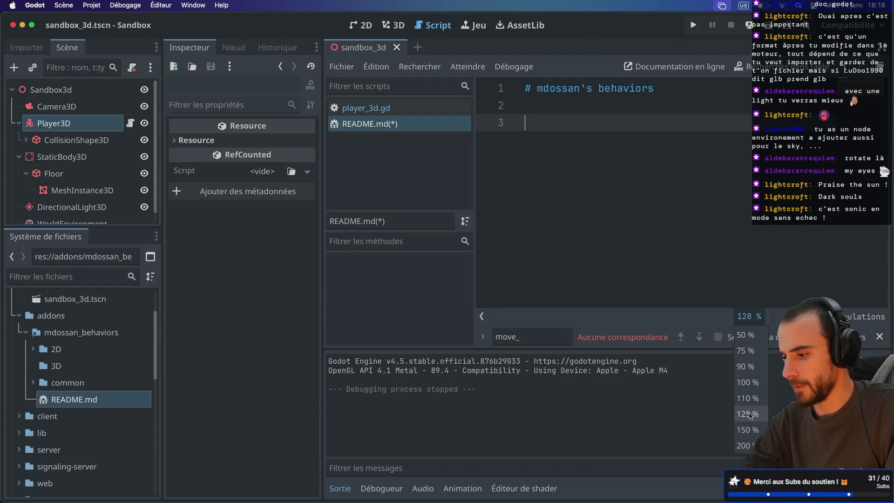
pyautogui.click(748, 429)
pyautogui.press('ctrl+super+d')
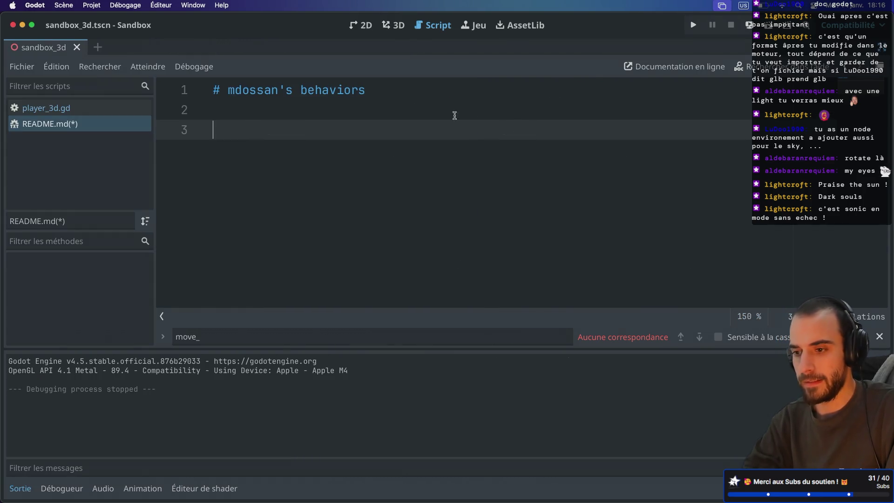